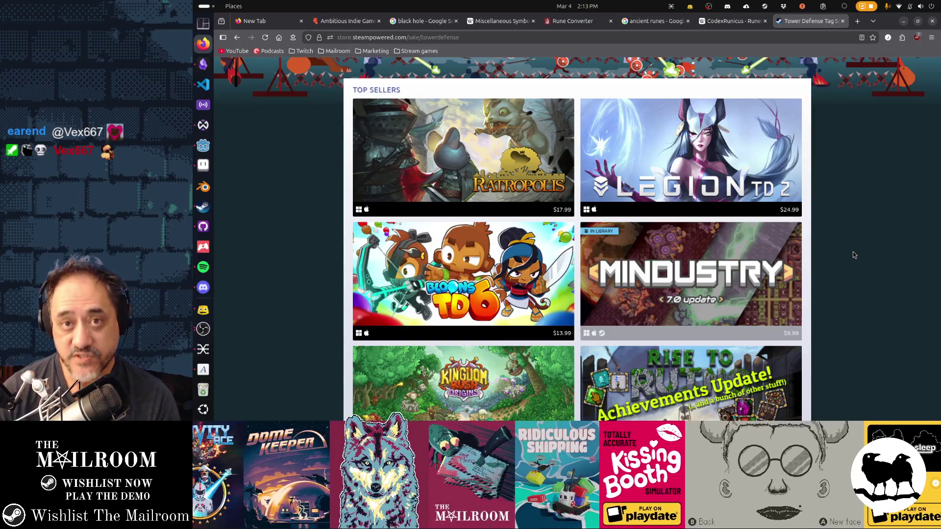
# Step: Scroll through the Tower Defense sale page, then jump back to its top
pyautogui.scroll(-15, 820, 290)
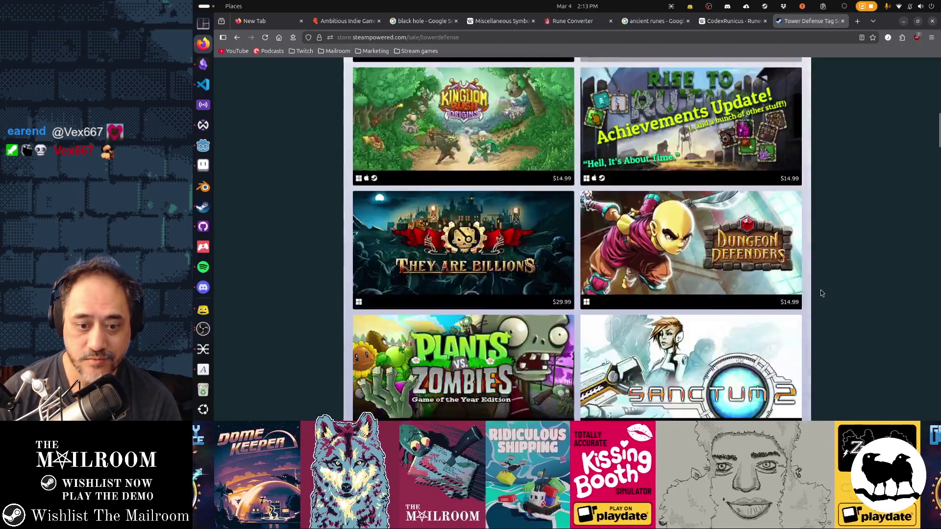
pyautogui.scroll(-20, 821, 293)
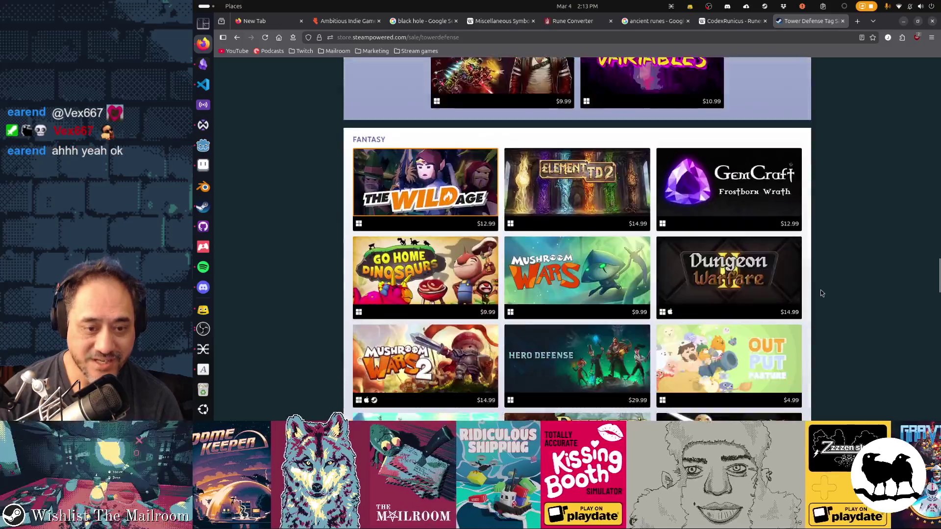
pyautogui.scroll(-2, 821, 293)
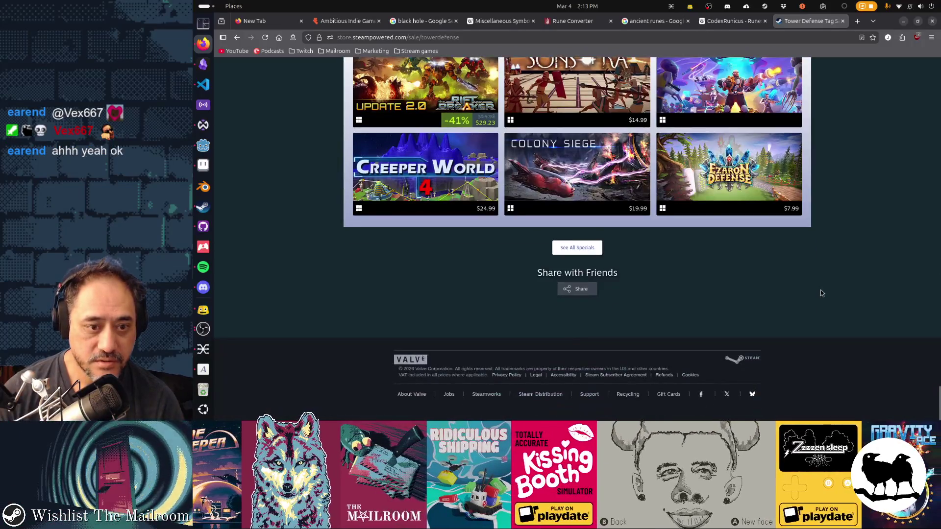
pyautogui.press('Home')
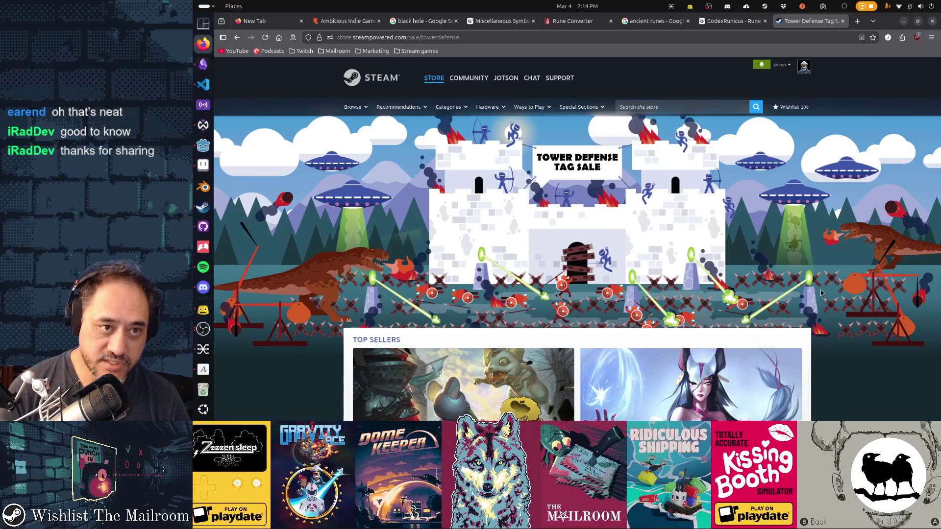
# Step: Go to the Steam store home page and open the Demos page from Browse
pyautogui.moveTo(436, 79)
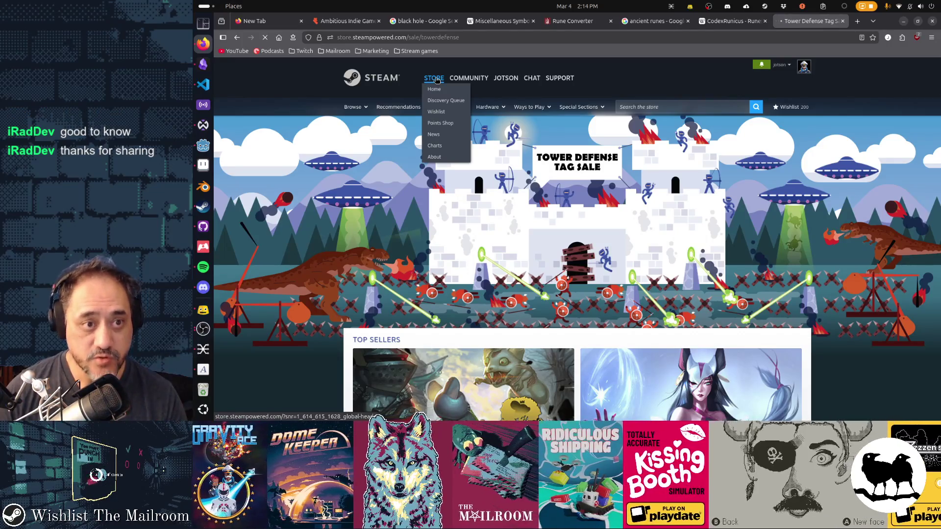
pyautogui.click(436, 78)
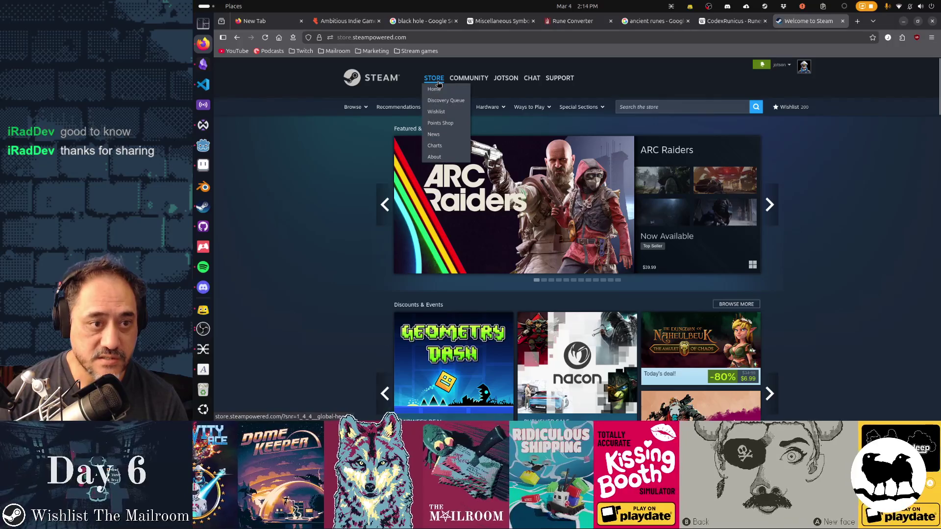
pyautogui.moveTo(353, 110)
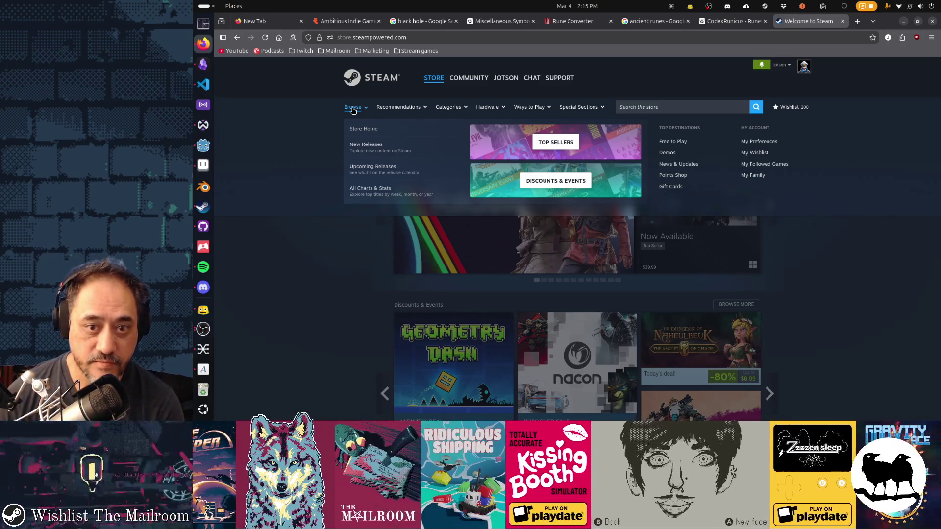
pyautogui.click(671, 156)
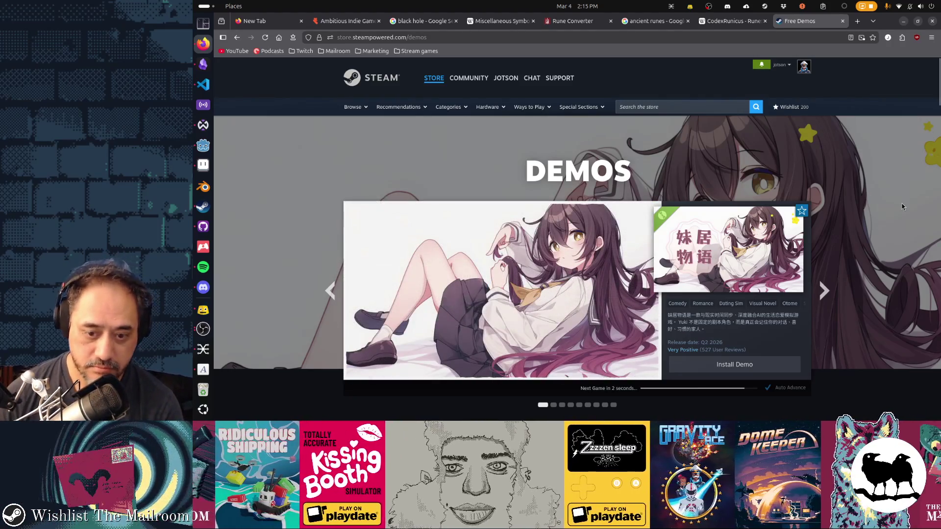
# Step: Scroll down to the demos list and show the New Releases demos
pyautogui.scroll(-5, 899, 216)
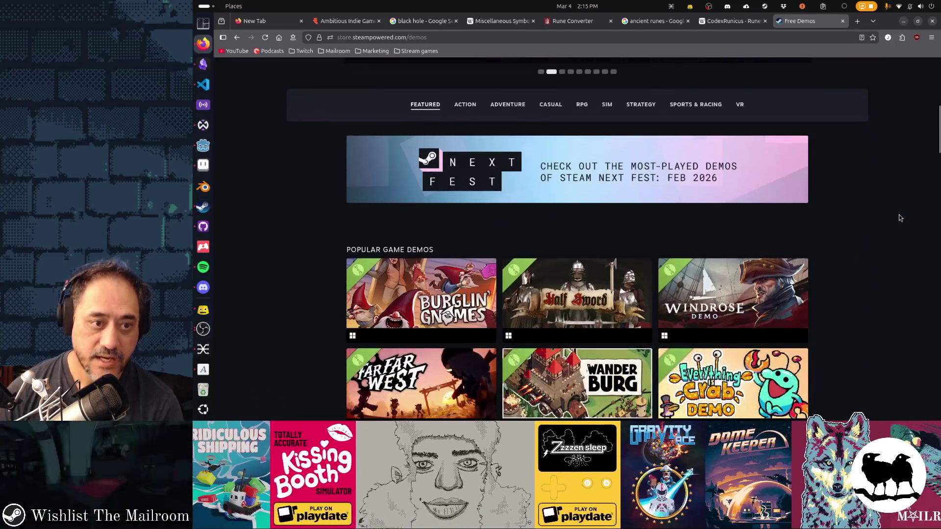
pyautogui.scroll(-5, 899, 216)
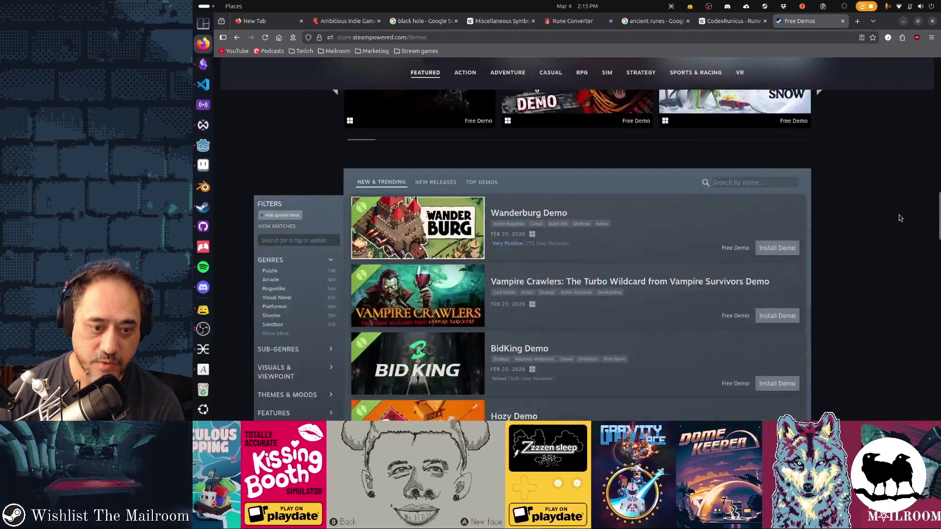
pyautogui.scroll(-10, 899, 215)
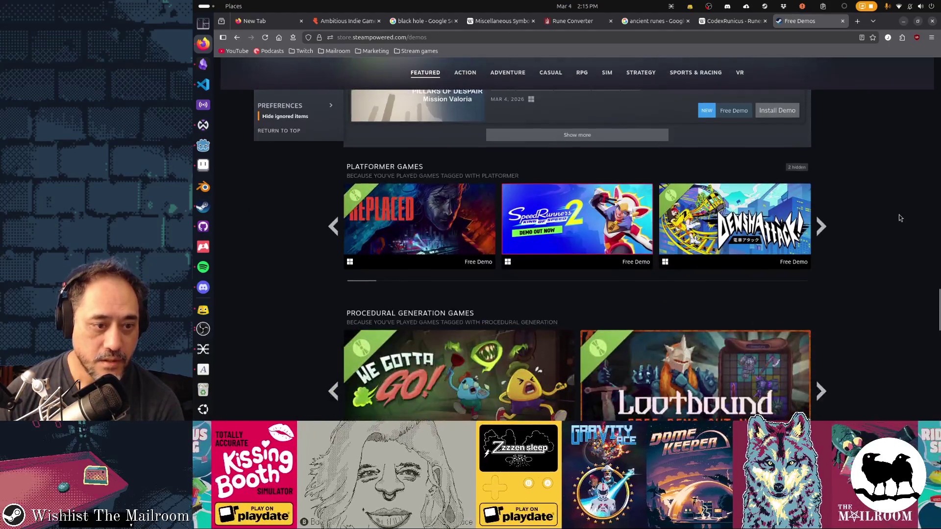
pyautogui.scroll(1, 898, 214)
pyautogui.scroll(10, 899, 215)
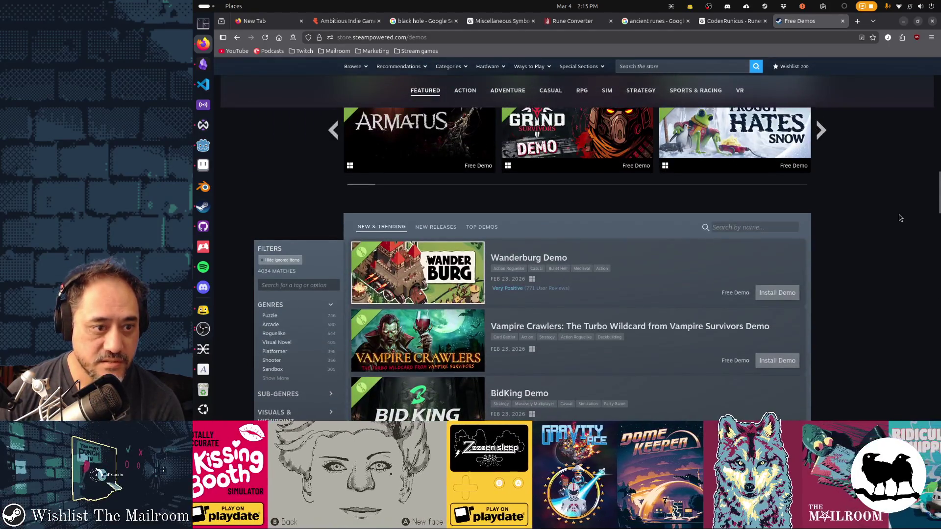
pyautogui.click(436, 227)
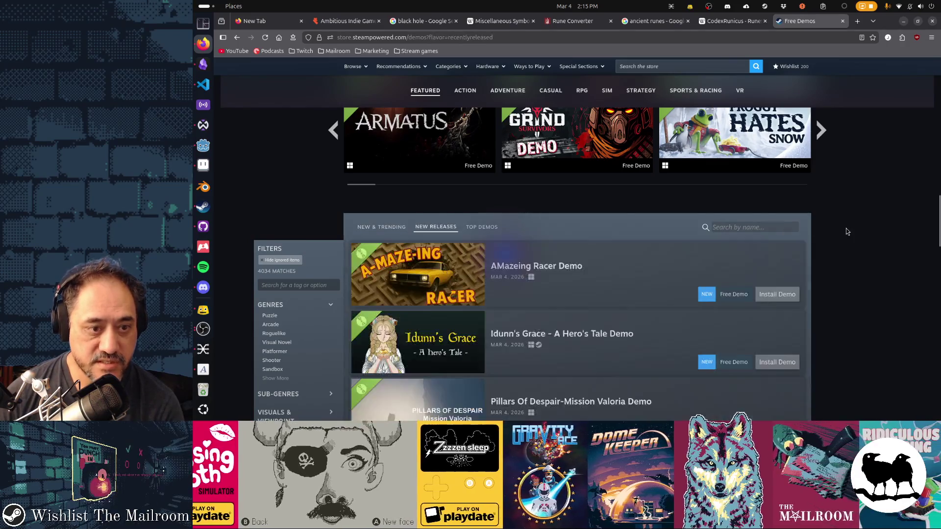
# Step: Browse the new releases, then switch the list to New & Trending and Top Demos
pyautogui.scroll(-2, 845, 229)
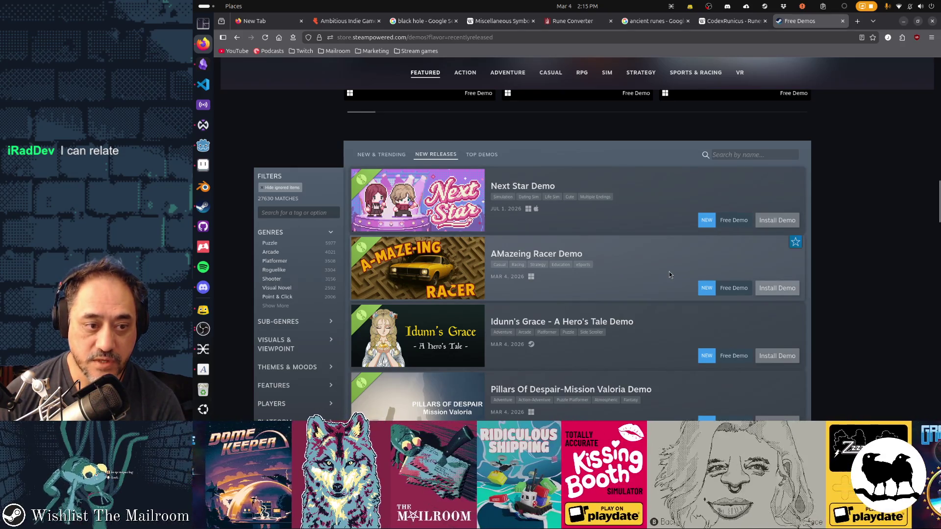
pyautogui.scroll(-5, 664, 333)
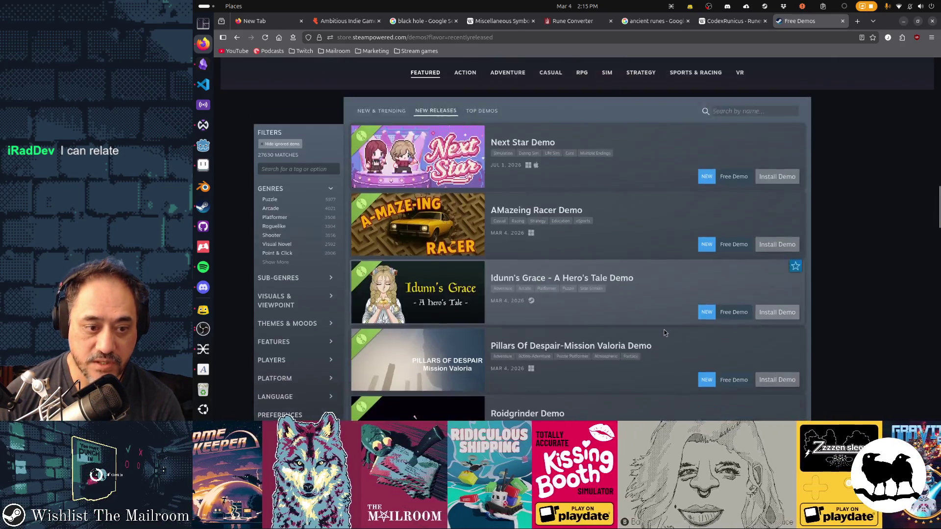
pyautogui.scroll(-5, 664, 333)
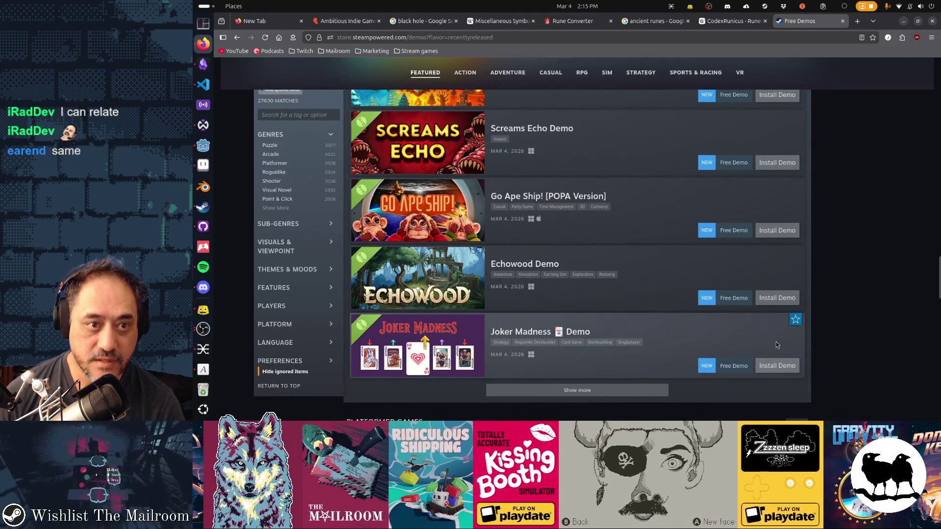
pyautogui.scroll(10, 775, 342)
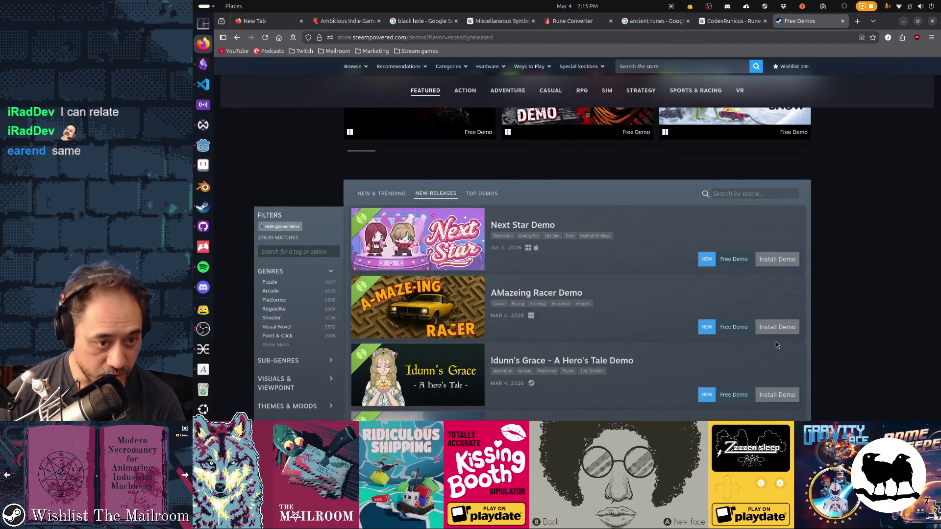
pyautogui.click(372, 196)
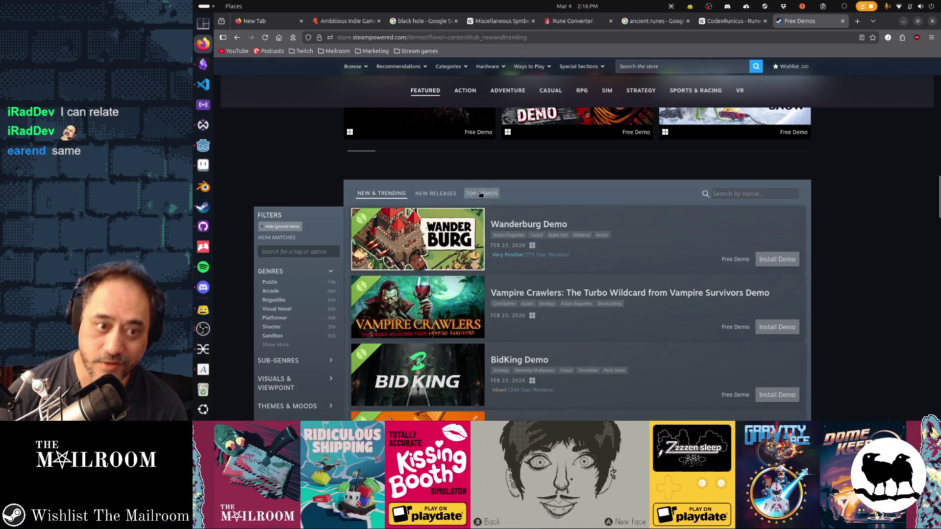
pyautogui.click(481, 193)
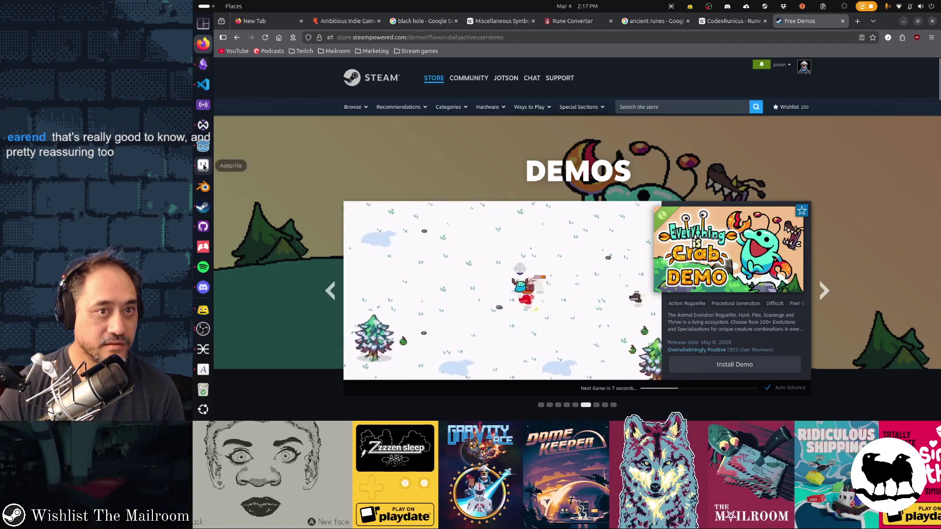
# Step: After viewing the page artwork, save spellbookui.tscn in Godot and run The Mailroom with F5
pyautogui.click(203, 165)
pyautogui.hscroll(-3, 695, 173)
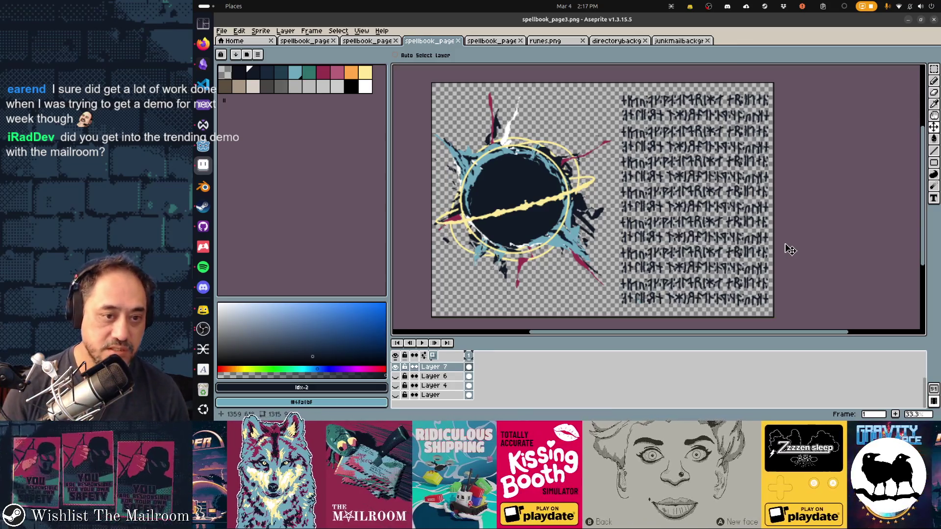
pyautogui.hotkey('alt', 'Tab')
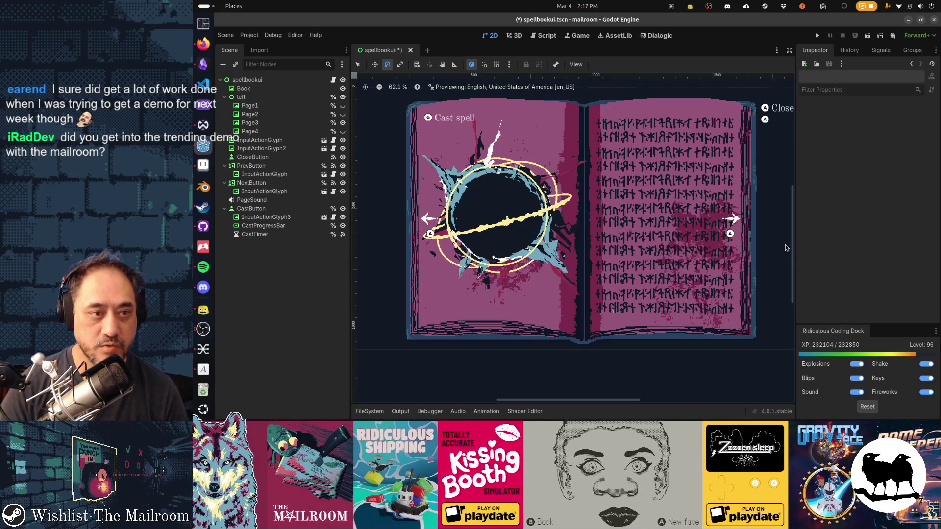
pyautogui.hotkey('ctrl', 's')
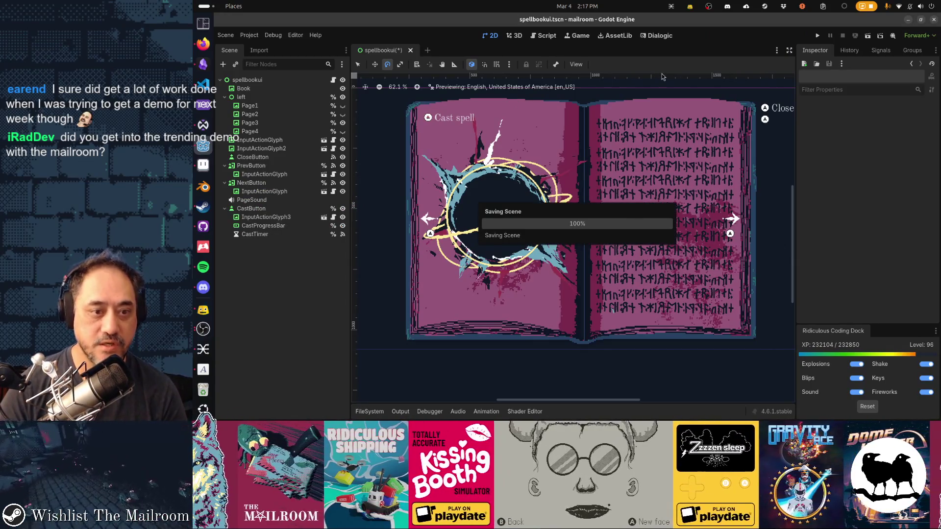
pyautogui.press('F5')
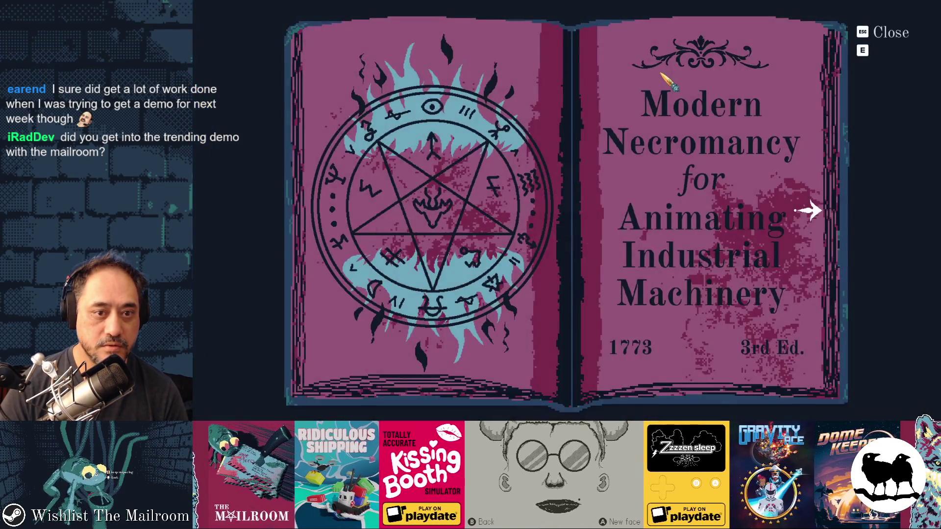
# Step: Turn the spellbook to the drawn '2' page and cast its black-hole spell
pyautogui.click(808, 211)
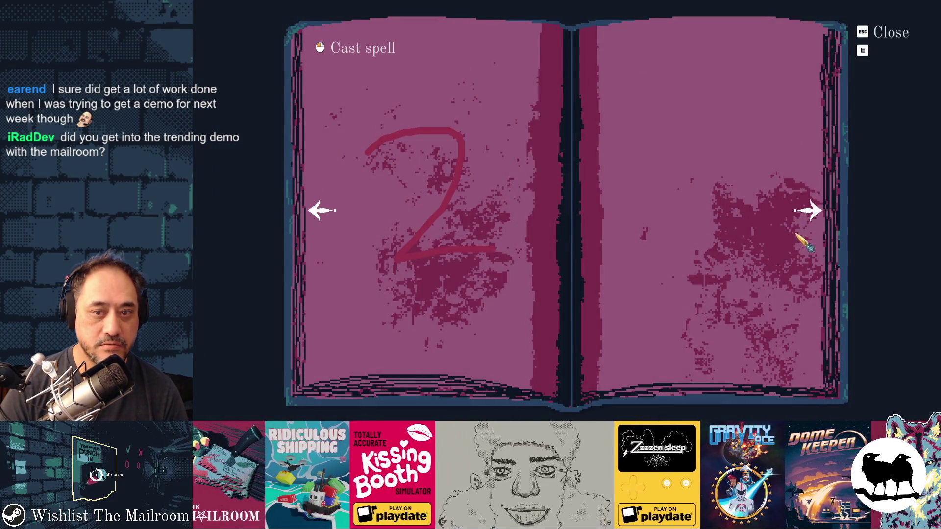
pyautogui.click(806, 215)
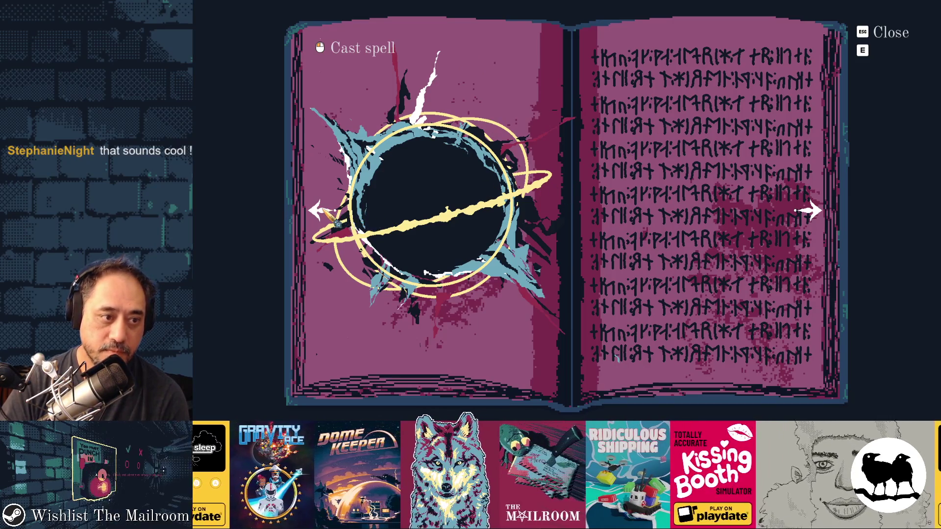
# Step: Flip between the title, '2' and '4' pages, then cast the spell on page 2
pyautogui.click(324, 210)
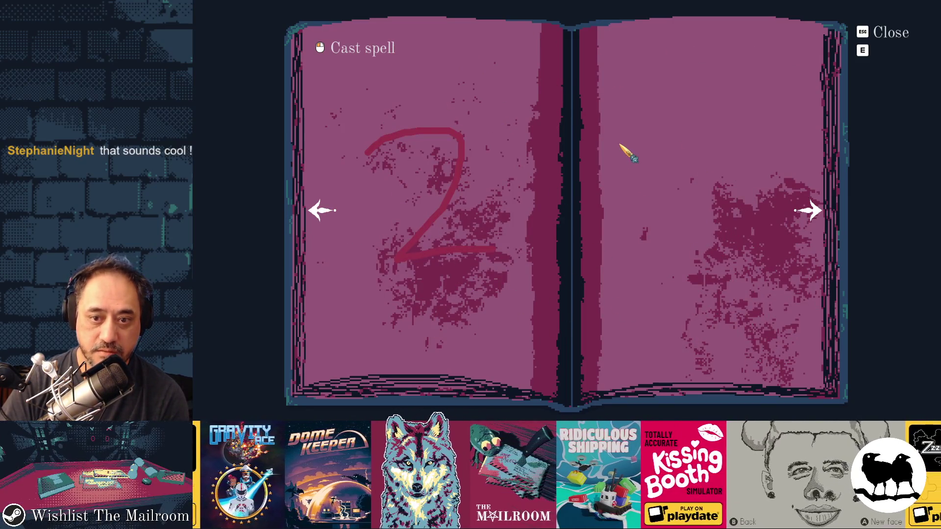
pyautogui.click(812, 212)
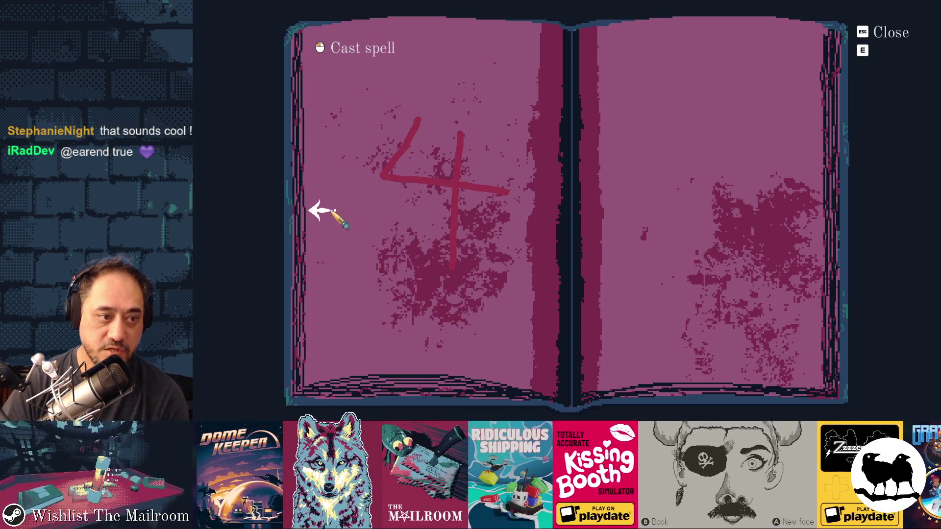
pyautogui.click(324, 211)
pyautogui.click(324, 213)
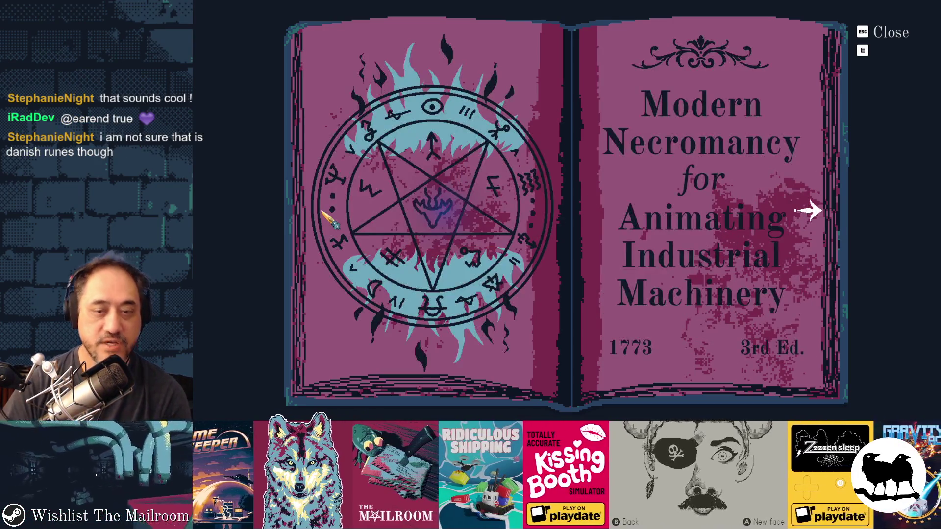
pyautogui.click(807, 212)
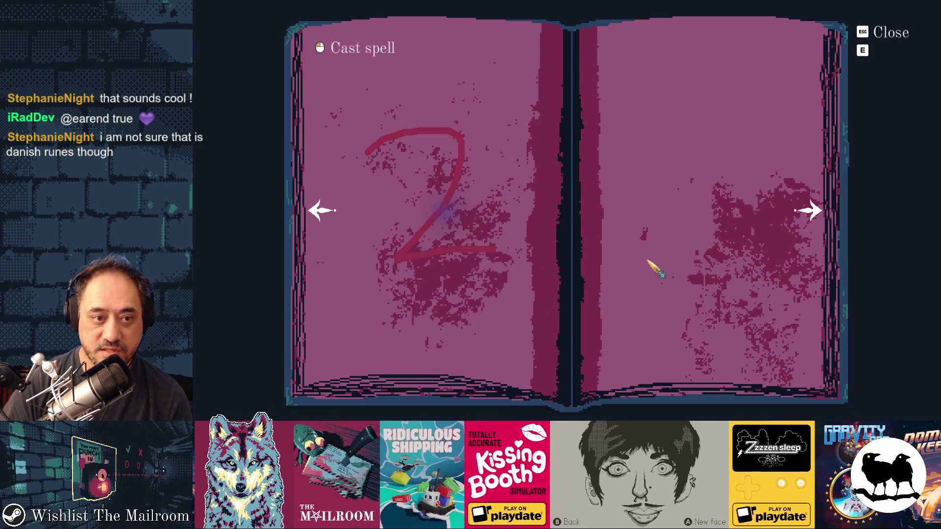
pyautogui.click(813, 214)
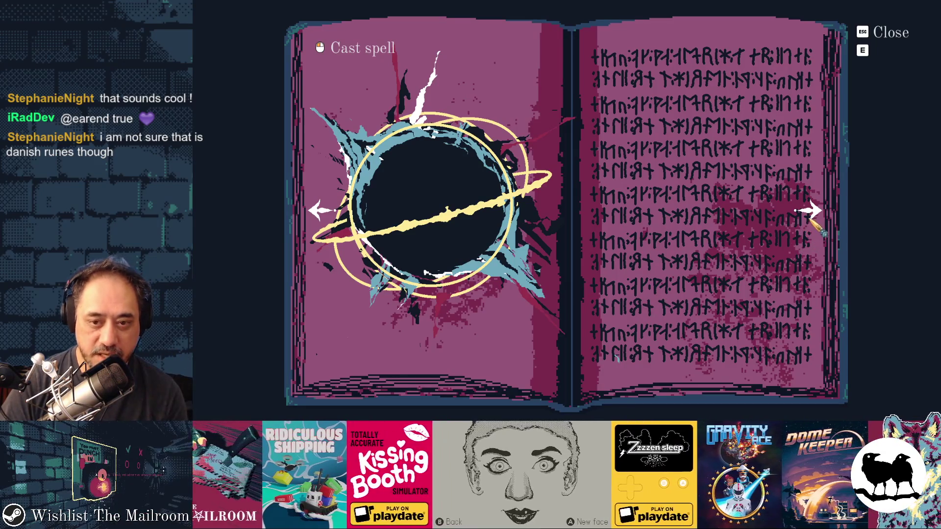
# Step: Flip the pages again, recast the day-2 spell, close the book and bring up Obsidian
pyautogui.click(817, 214)
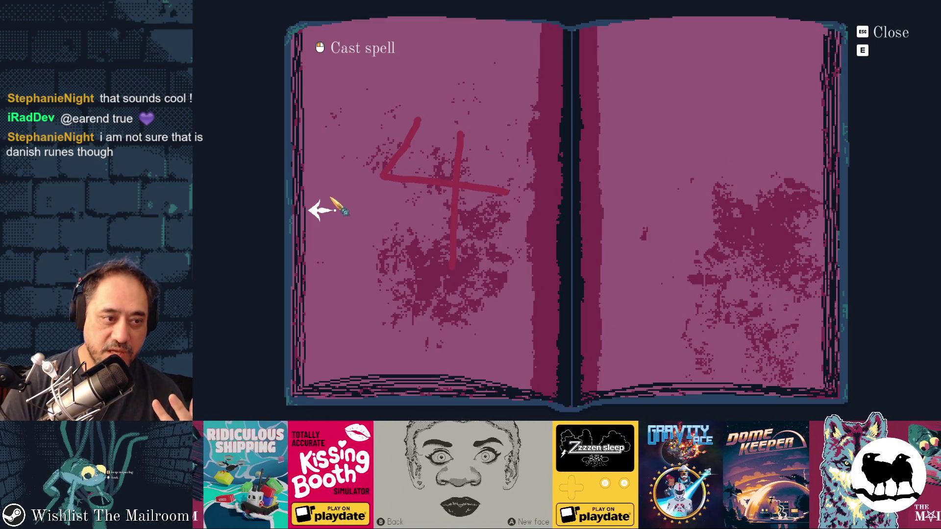
pyautogui.click(323, 211)
pyautogui.click(323, 211)
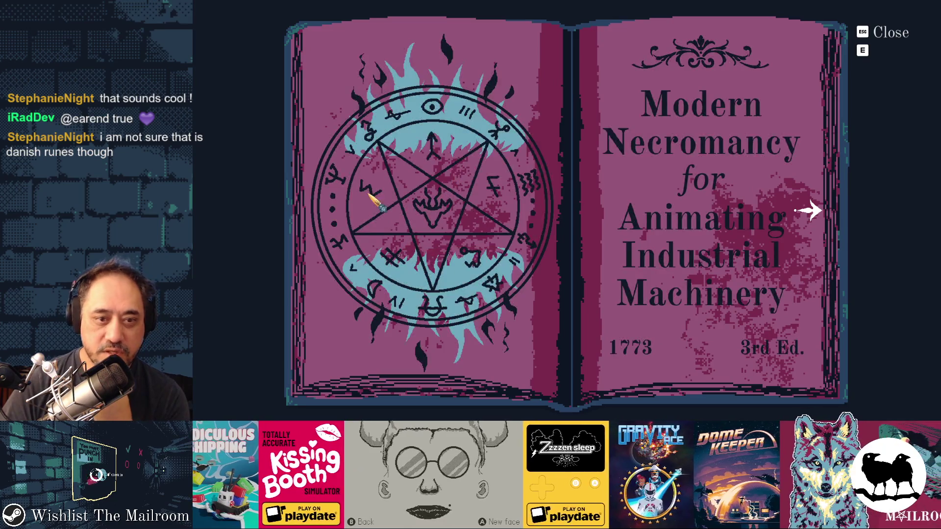
pyautogui.click(810, 212)
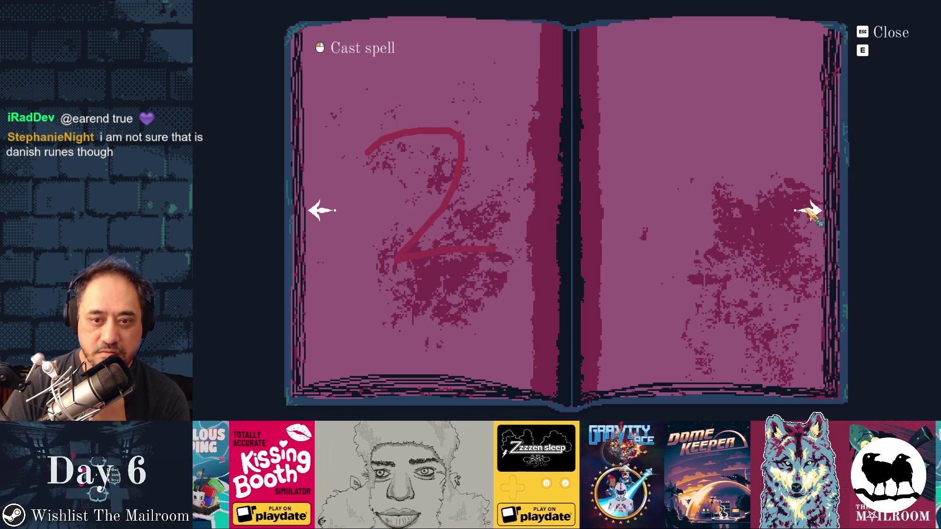
pyautogui.click(745, 157)
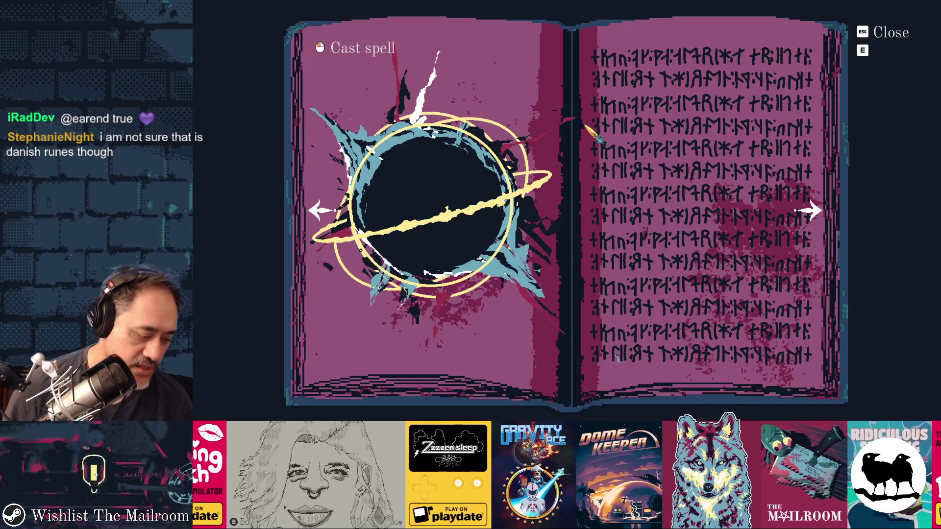
pyautogui.click(889, 32)
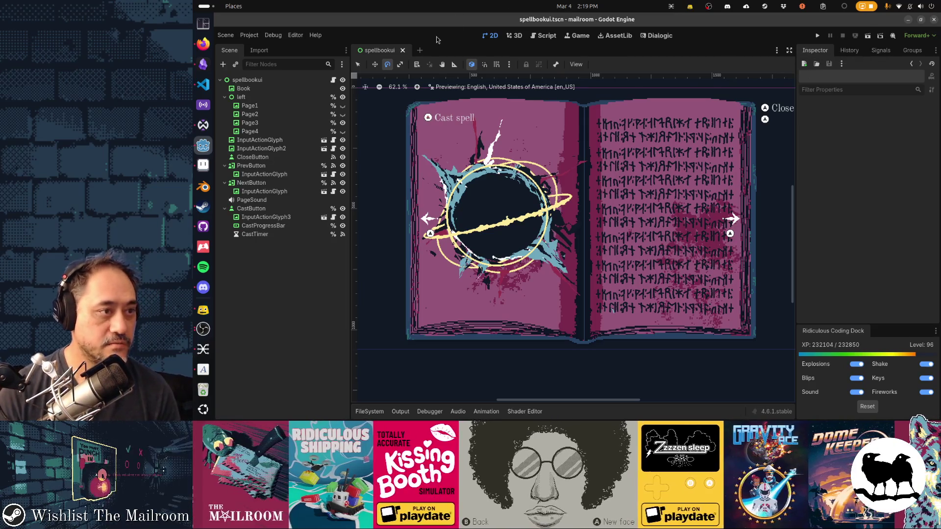
pyautogui.click(197, 72)
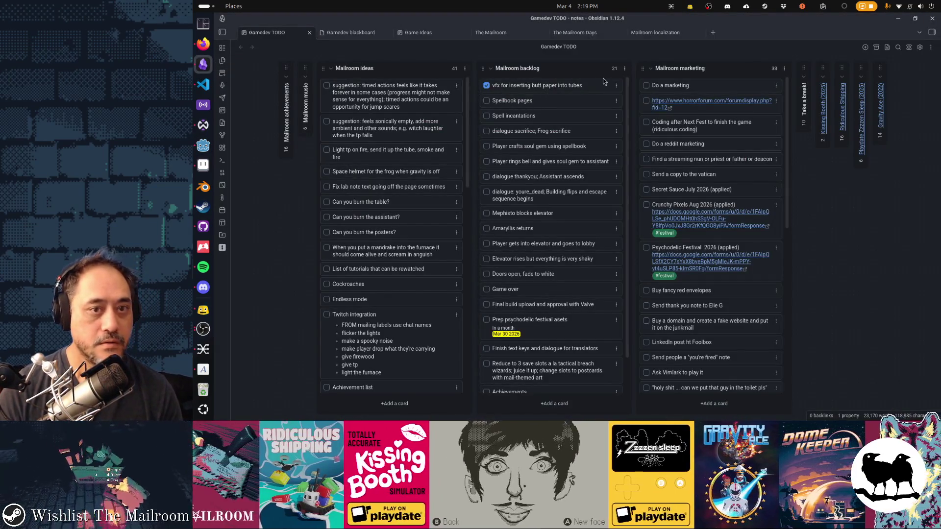
# Step: Add a Mailroom backlog card noting the furnace's blue flame lasts twice as long as logs
pyautogui.click(563, 403)
pyautogui.write('spell on day 2 for')
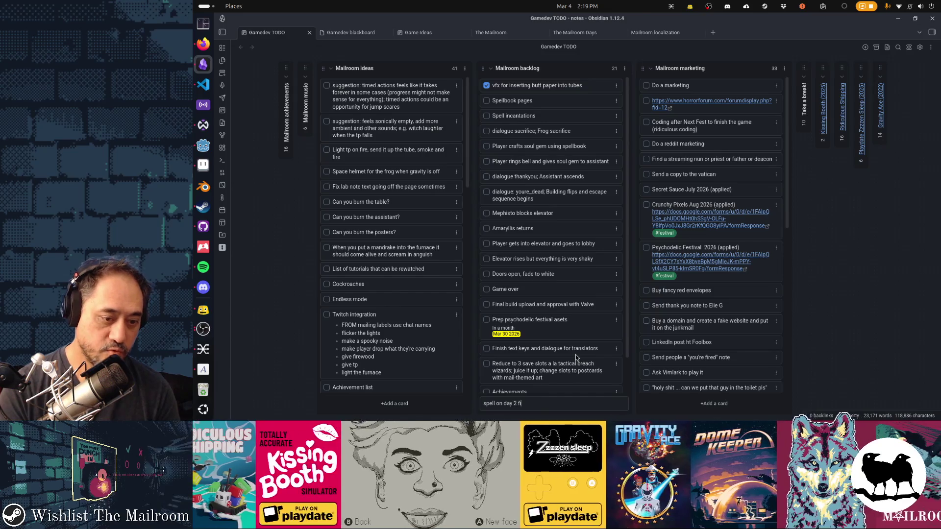
pyautogui.write('lighting the')
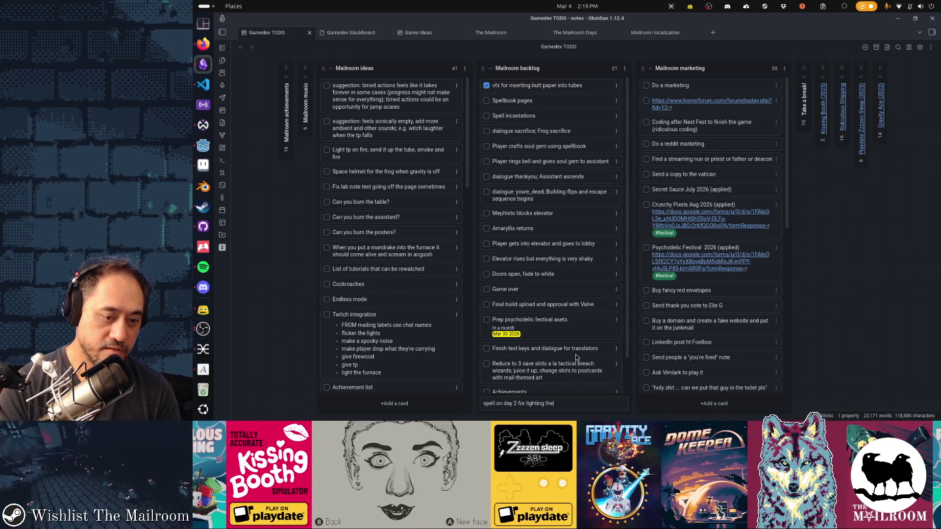
pyautogui.write(' furnace and the f')
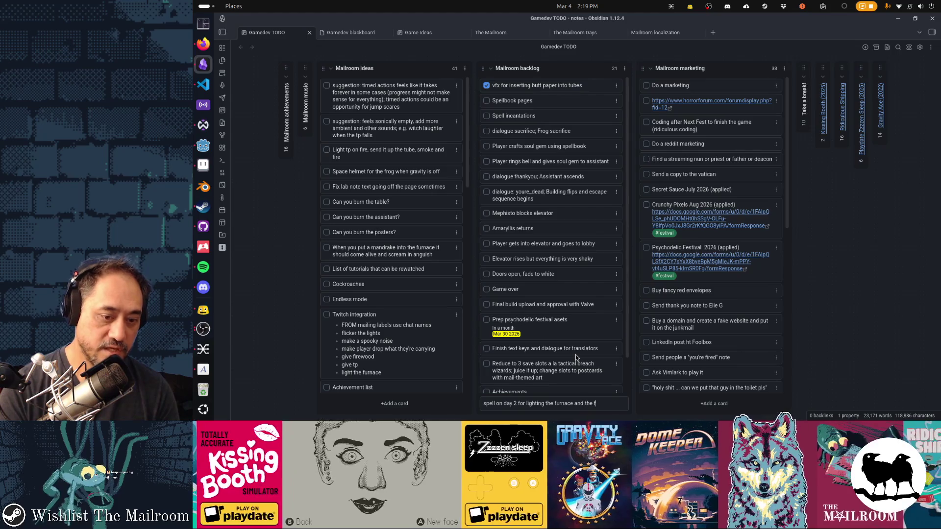
pyautogui.write('lame is all blue and lasta')
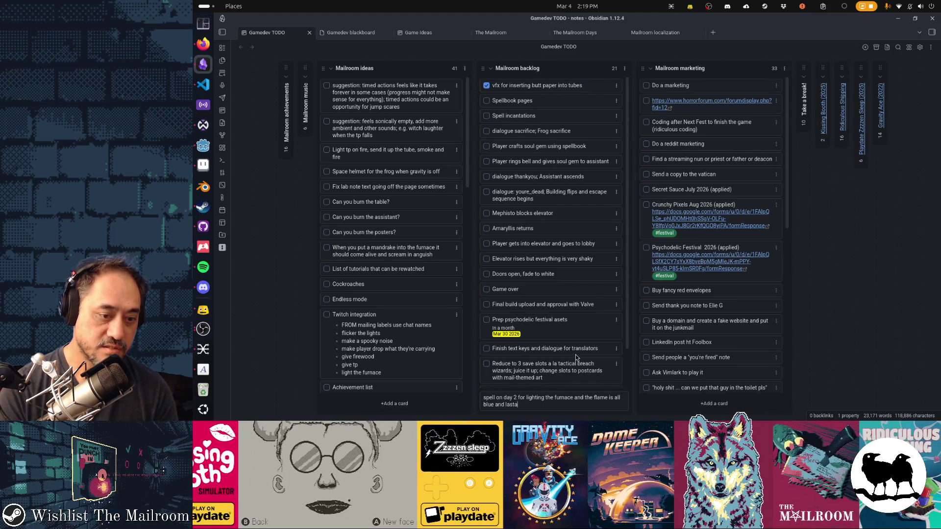
pyautogui.press('BackSpace')
pyautogui.write('s twice')
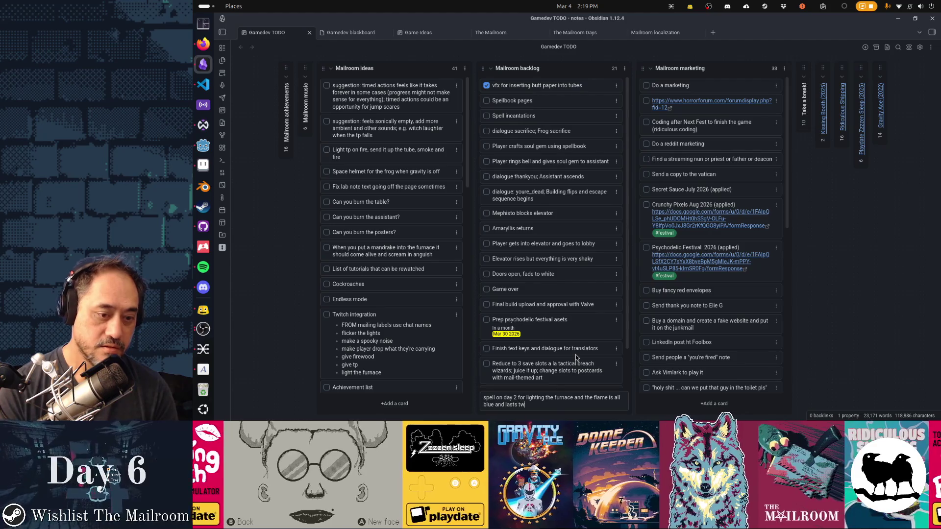
pyautogui.write(' as long as logs')
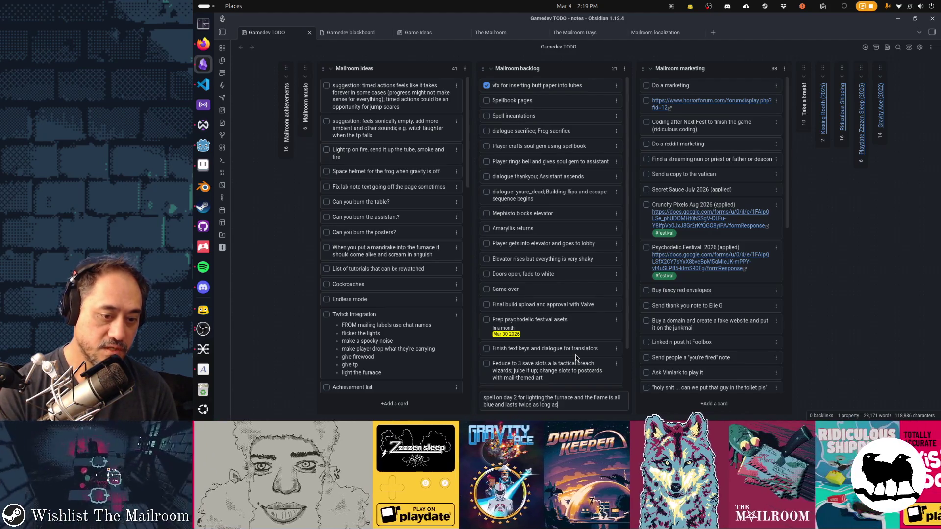
pyautogui.press('Return')
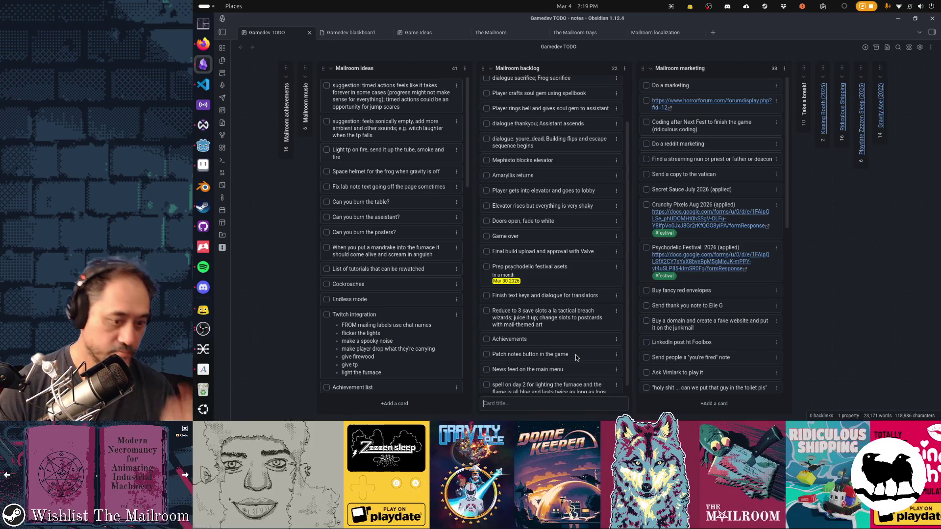
pyautogui.click(616, 245)
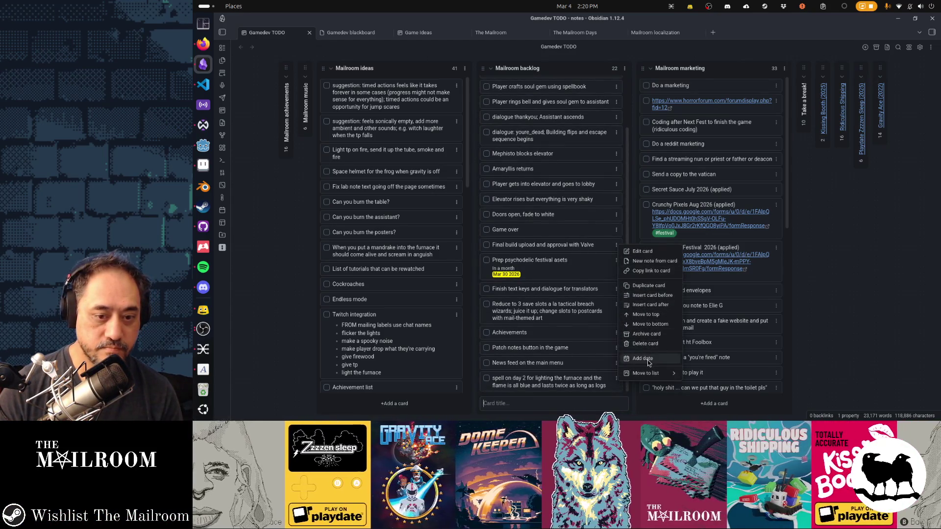
# Step: Move the new spell card up to sit just below the checked vfx card
pyautogui.click(649, 323)
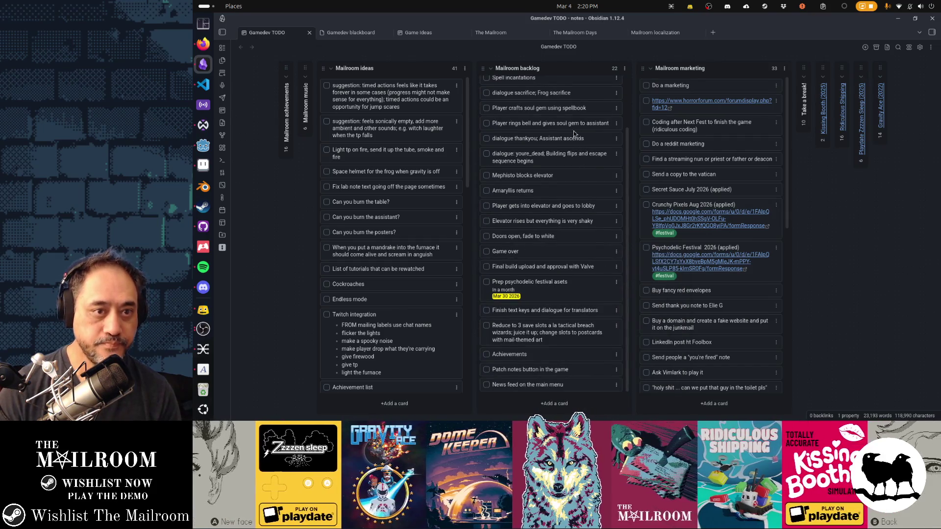
pyautogui.scroll(3, 559, 157)
pyautogui.moveTo(557, 97); pyautogui.dragTo(564, 120)
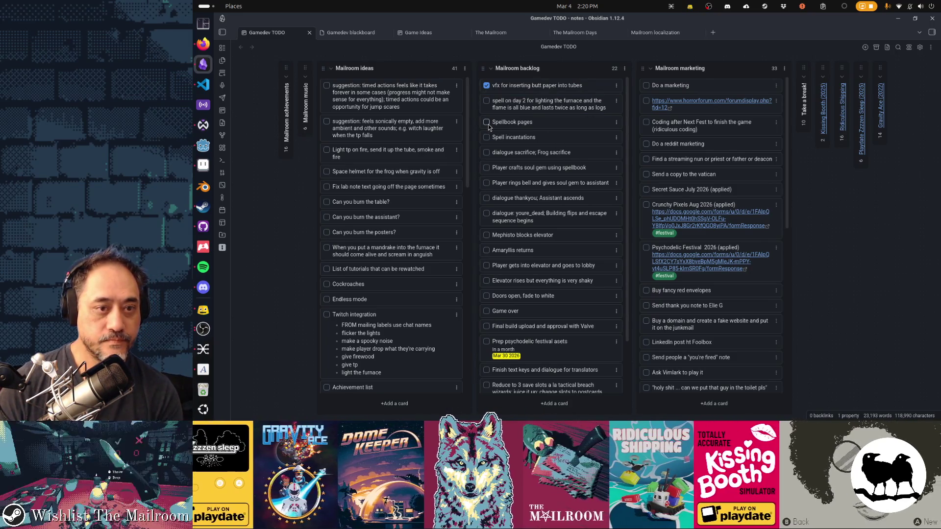
# Step: Rename the 'Spellbook pages' card to 'Spellbook page 2 "blood" spell'
pyautogui.doubleClick(522, 121)
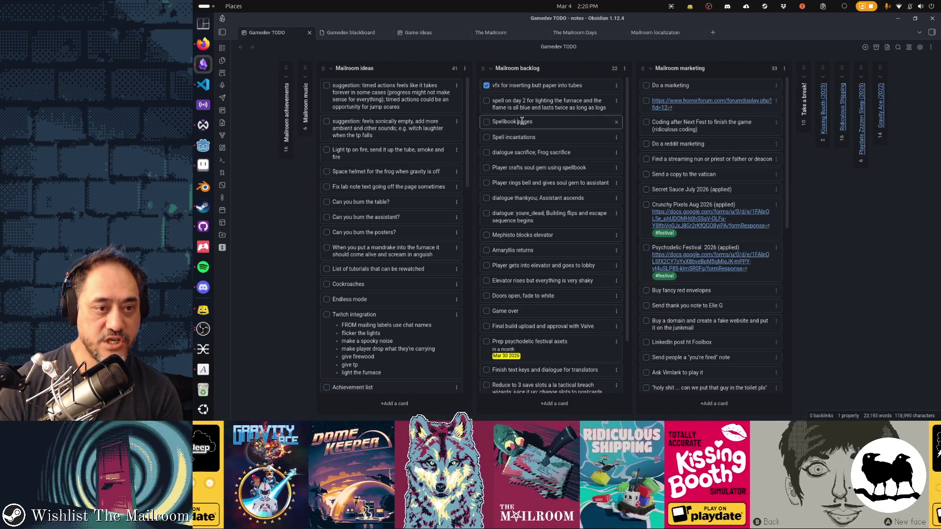
pyautogui.doubleClick(521, 121)
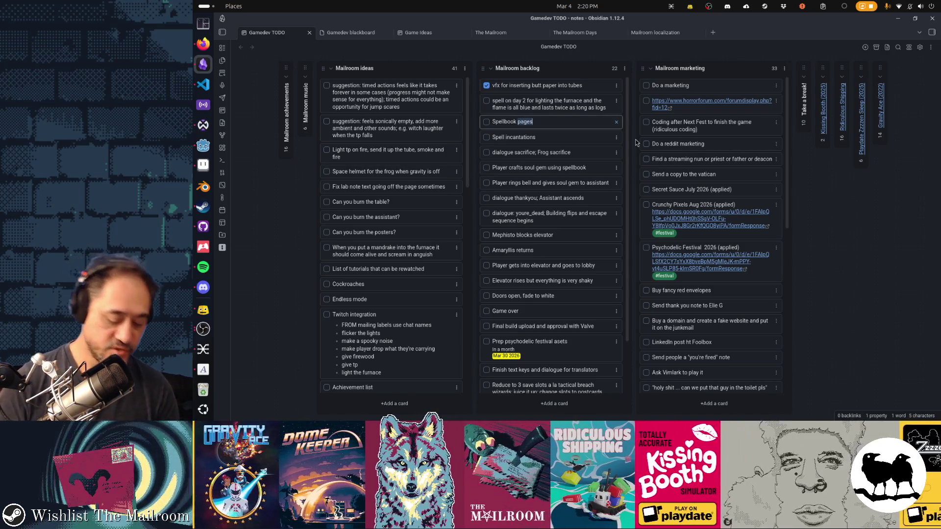
pyautogui.write('page ')
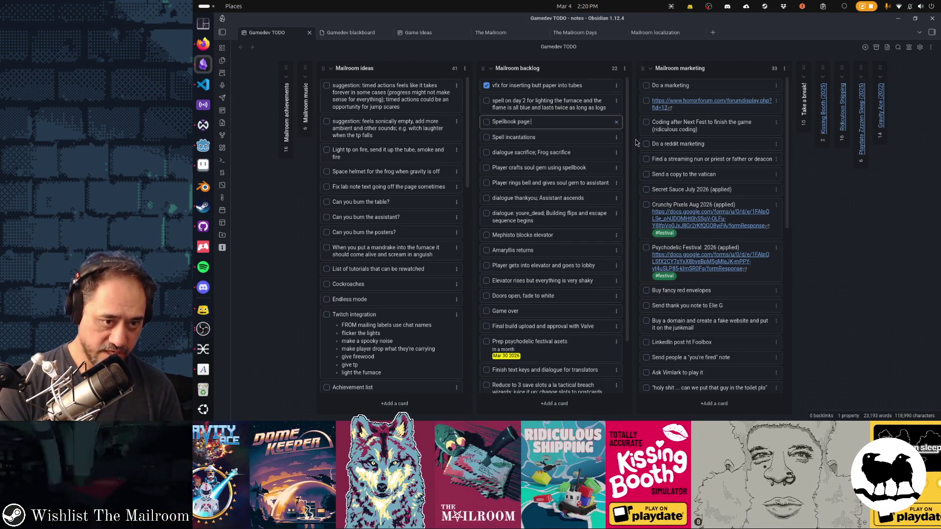
pyautogui.write('2')
pyautogui.hotkey('shift', 'Return')
pyautogui.write('b')
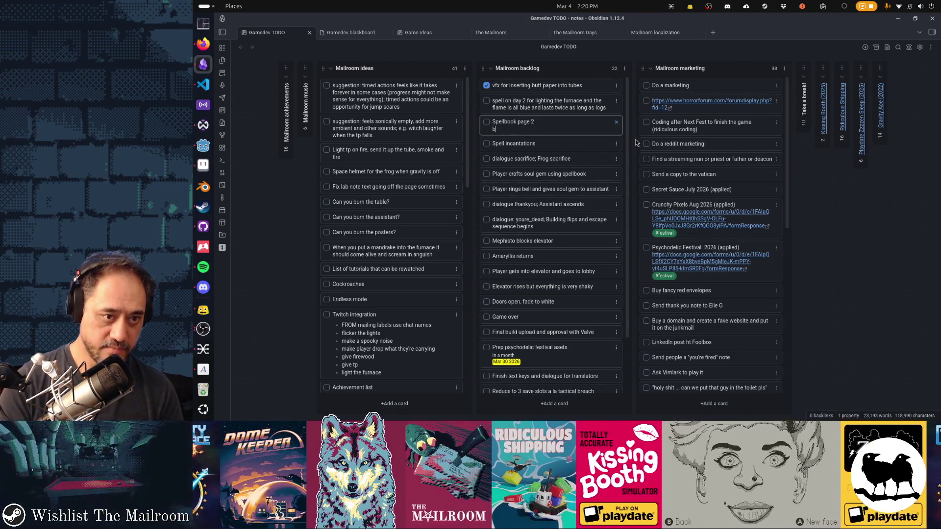
pyautogui.press('BackSpace')
pyautogui.press('BackSpace')
pyautogui.write('"blood sp')
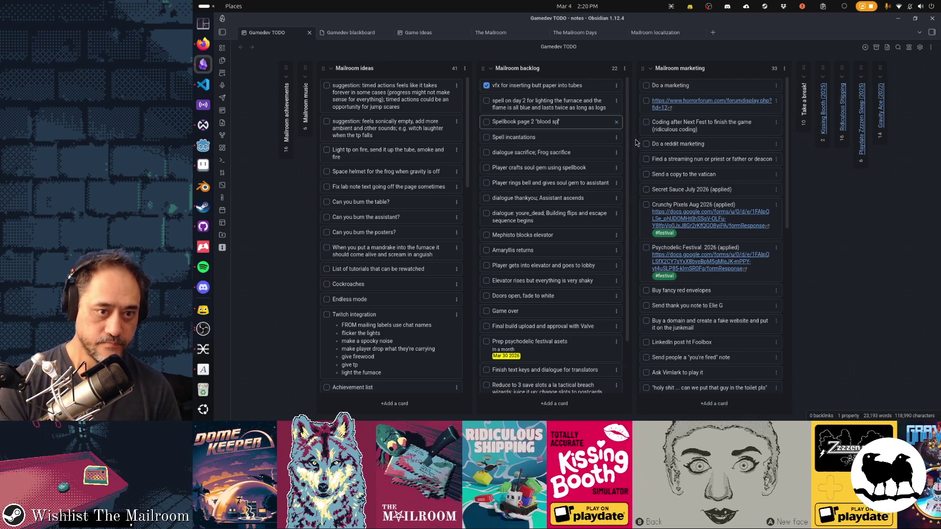
pyautogui.press('BackSpace')
pyautogui.press('BackSpace')
pyautogui.press('BackSpace')
pyautogui.write('" spell')
pyautogui.press('Return')
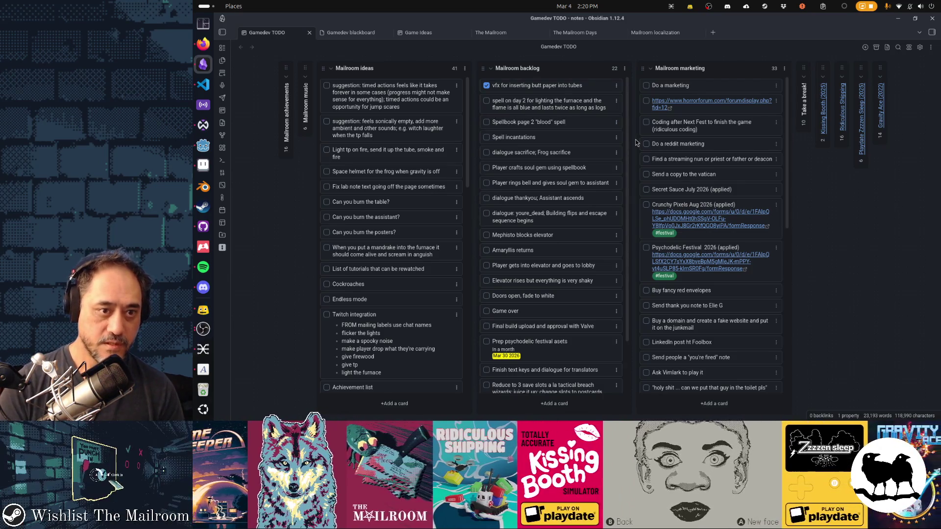
# Step: Add a 'Spellbook page 4 "gem crafting"' card and move it below the page 2 card
pyautogui.click(556, 403)
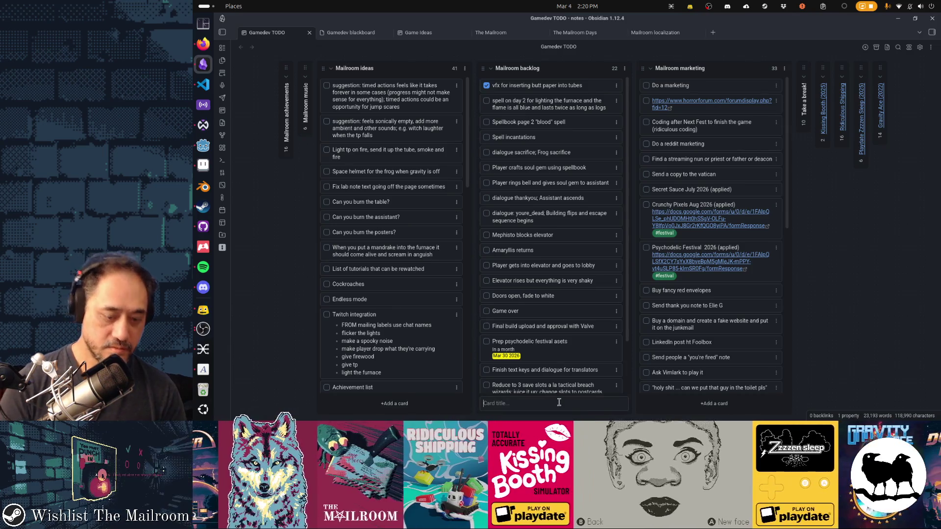
pyautogui.write('Spellbook pag')
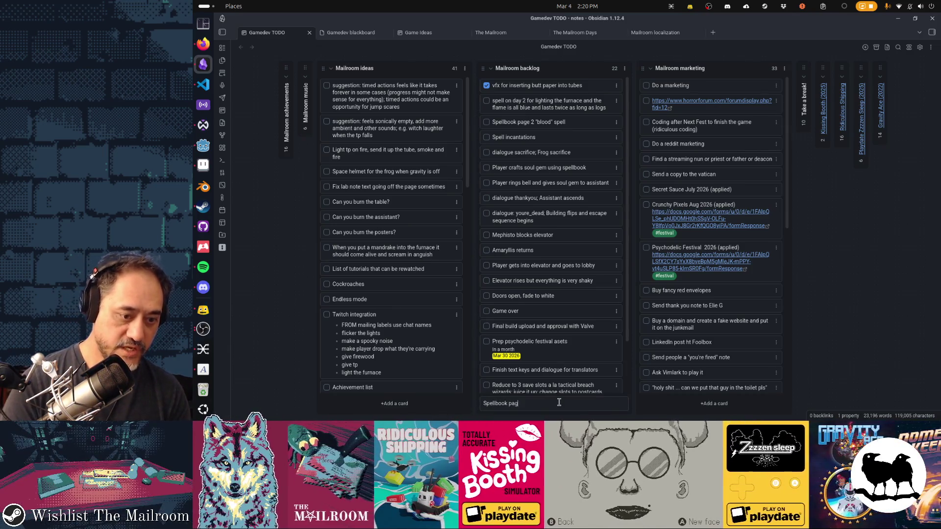
pyautogui.write('e 4 "ge')
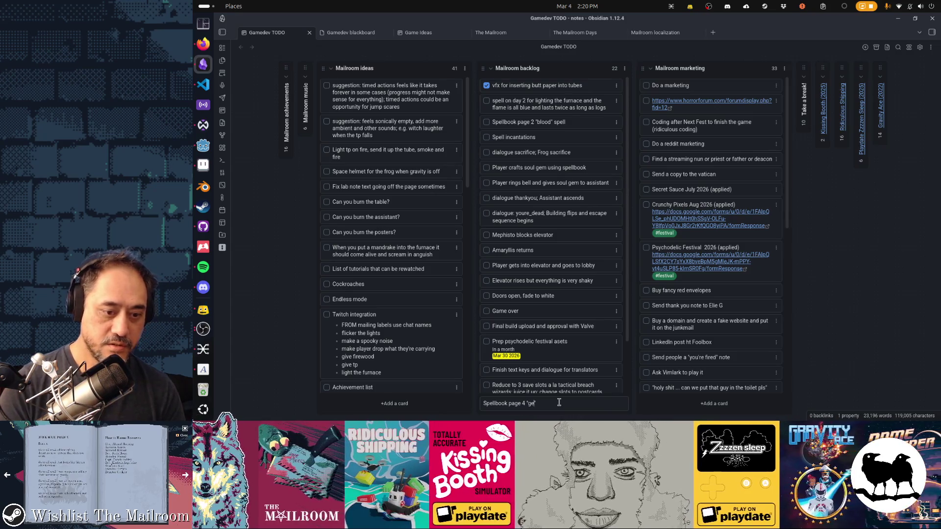
pyautogui.write('m crafting"')
pyautogui.press('Return')
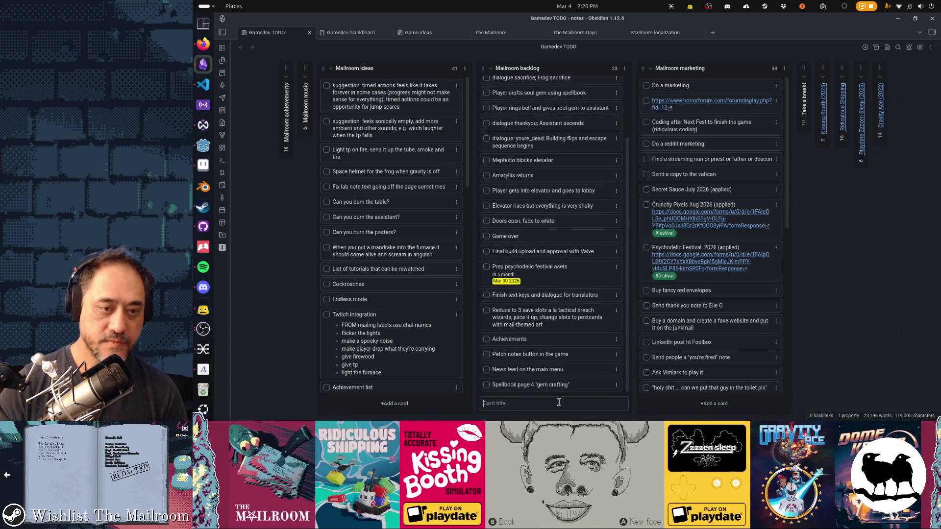
pyautogui.moveTo(576, 390)
pyautogui.mouseDown()
pyautogui.moveTo(563, 44)
pyautogui.moveTo(565, 140)
pyautogui.mouseUp()
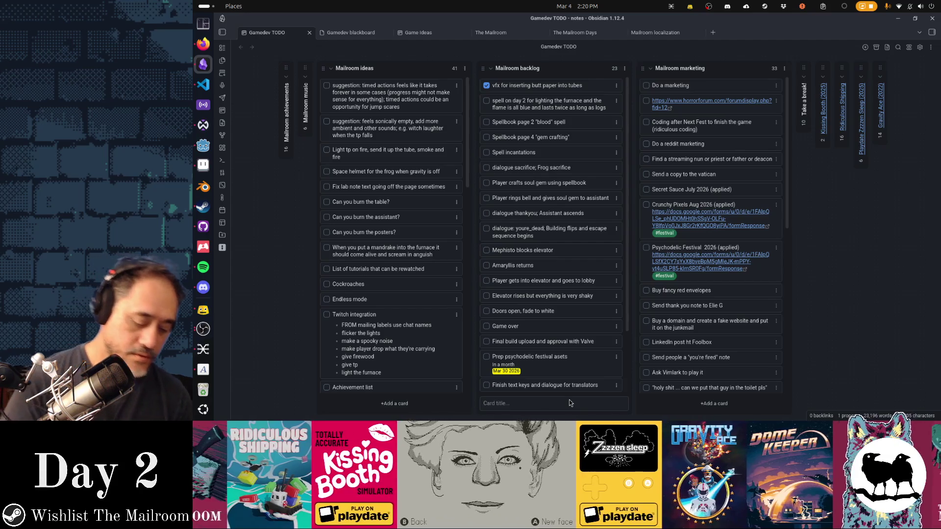
# Step: Add a 'Spellbook finish page 3' card and move it right below the page 2 card
pyautogui.write('Spellboo')
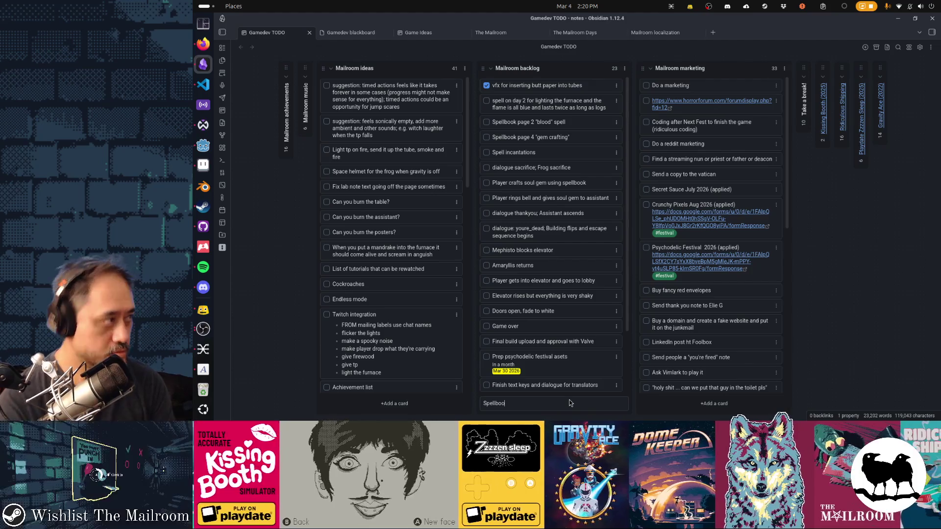
pyautogui.press('BackSpace')
pyautogui.press('BackSpace')
pyautogui.press('BackSpace')
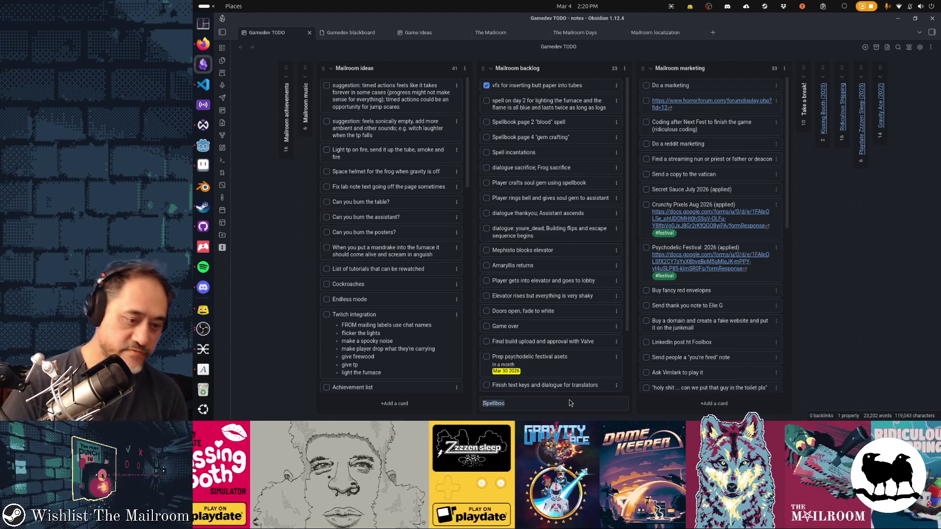
pyautogui.write('book finis')
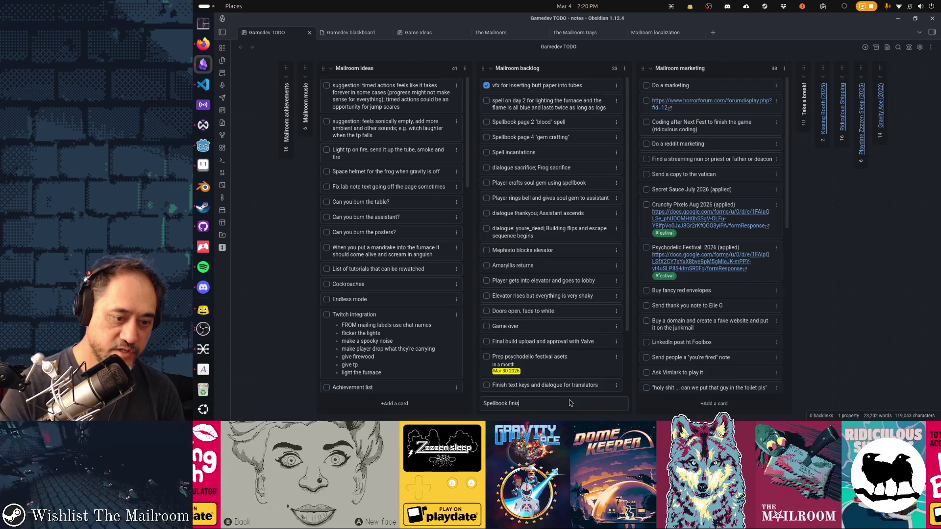
pyautogui.write('h page 3')
pyautogui.press('Return')
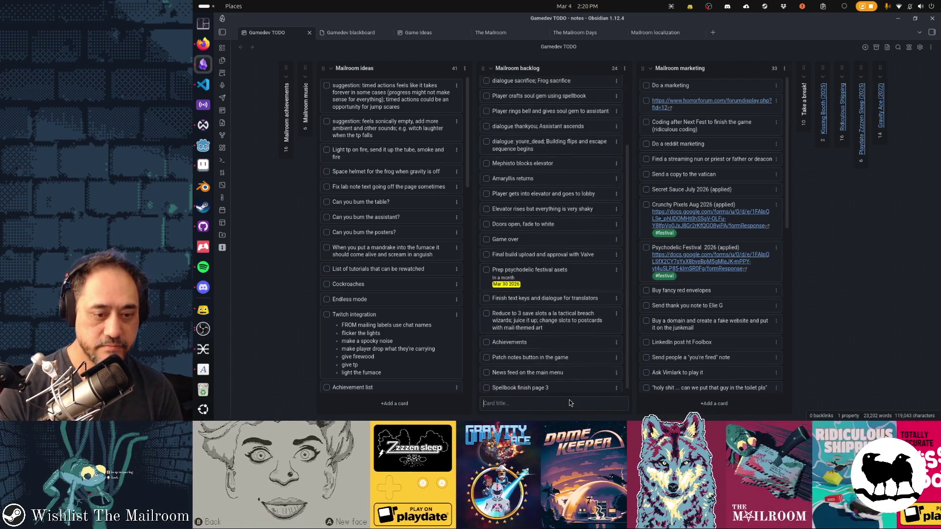
pyautogui.moveTo(546, 385)
pyautogui.mouseDown()
pyautogui.moveTo(544, 90)
pyautogui.moveTo(546, 137)
pyautogui.mouseUp()
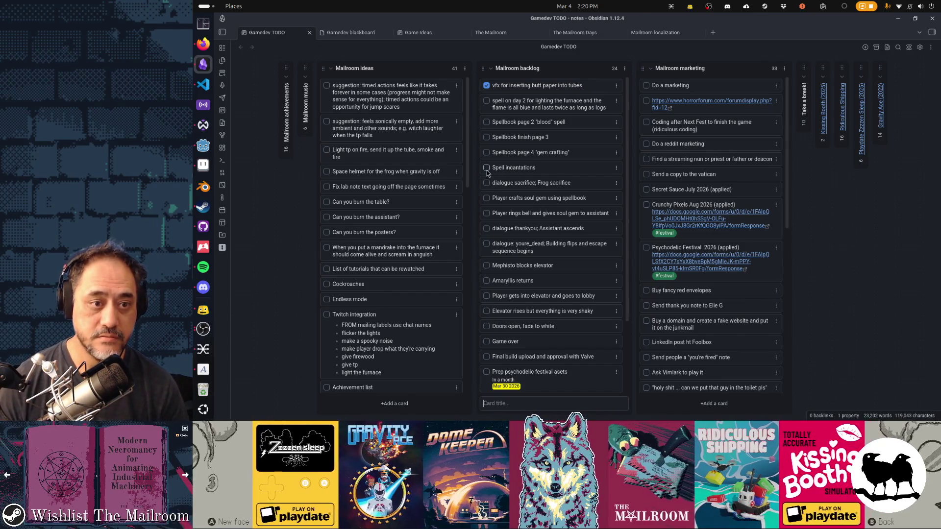
# Step: Tick Spell incantations as done and archive all completed cards from the board menu
pyautogui.click(487, 168)
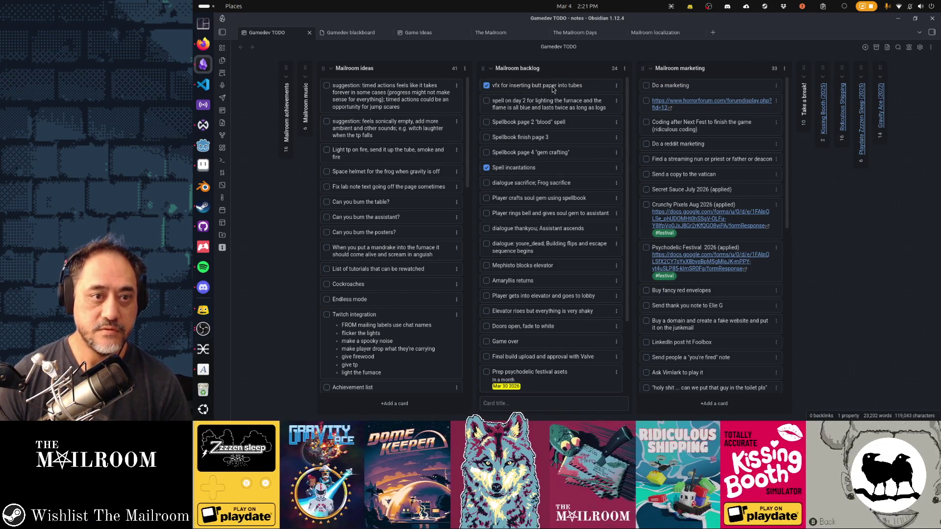
pyautogui.click(930, 47)
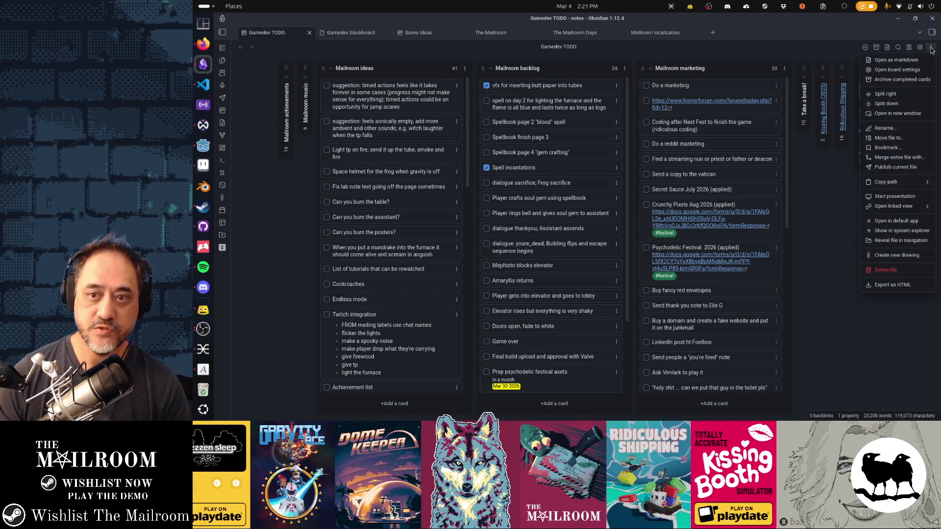
pyautogui.click(902, 79)
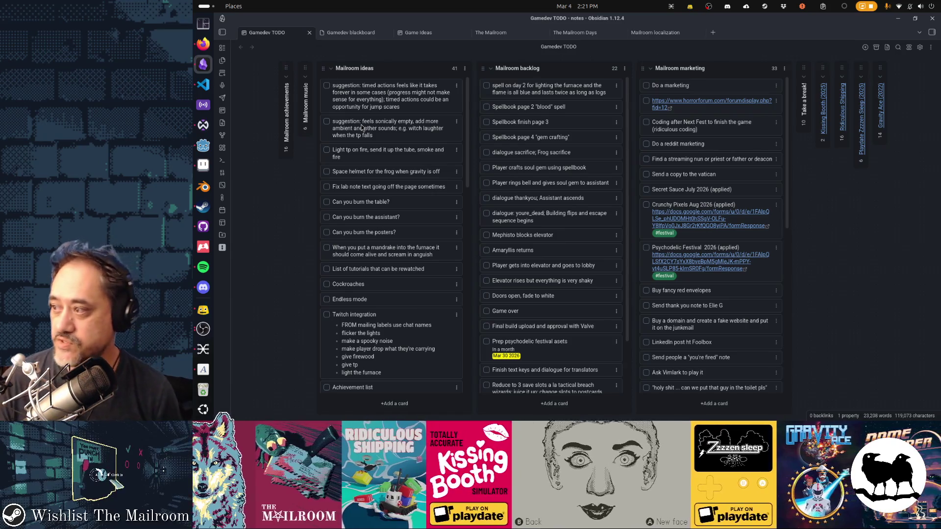
# Step: Copy the Ambitious Indie Game Night event page's address in Firefox, then minimize the browser
pyautogui.click(199, 47)
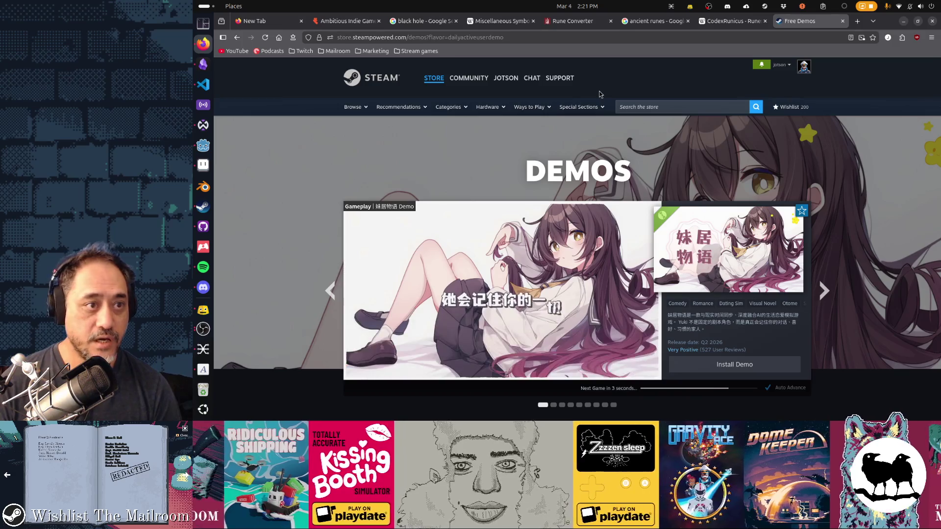
pyautogui.click(366, 25)
pyautogui.hotkey('ctrl', 'l')
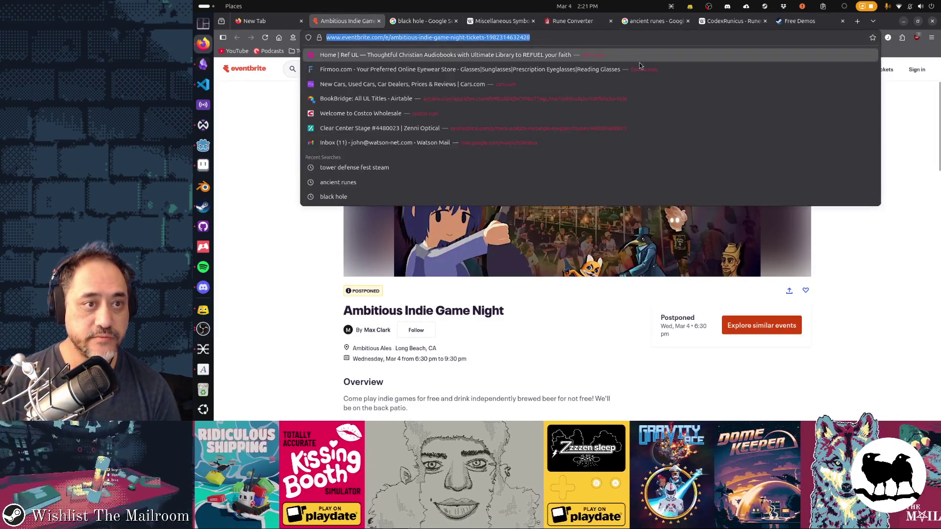
pyautogui.hotkey('alt', 'Tab')
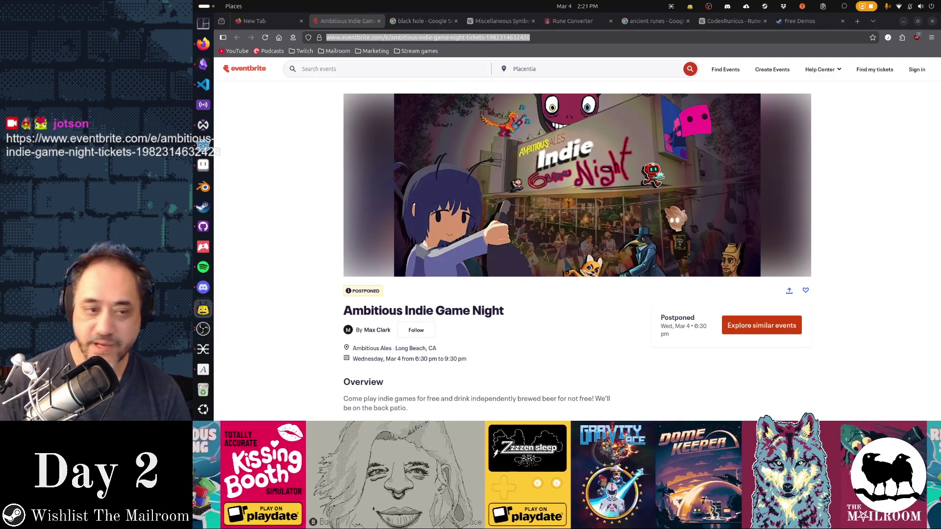
pyautogui.click(901, 22)
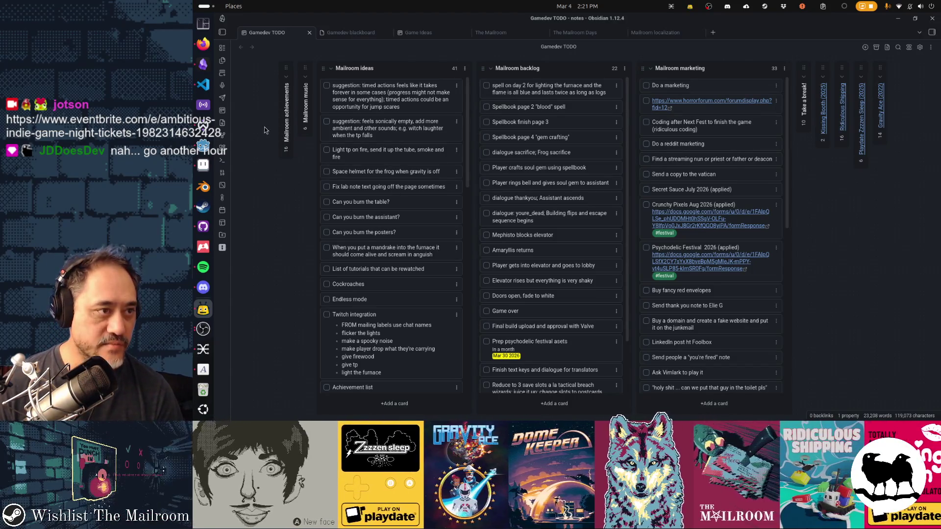
pyautogui.click(202, 40)
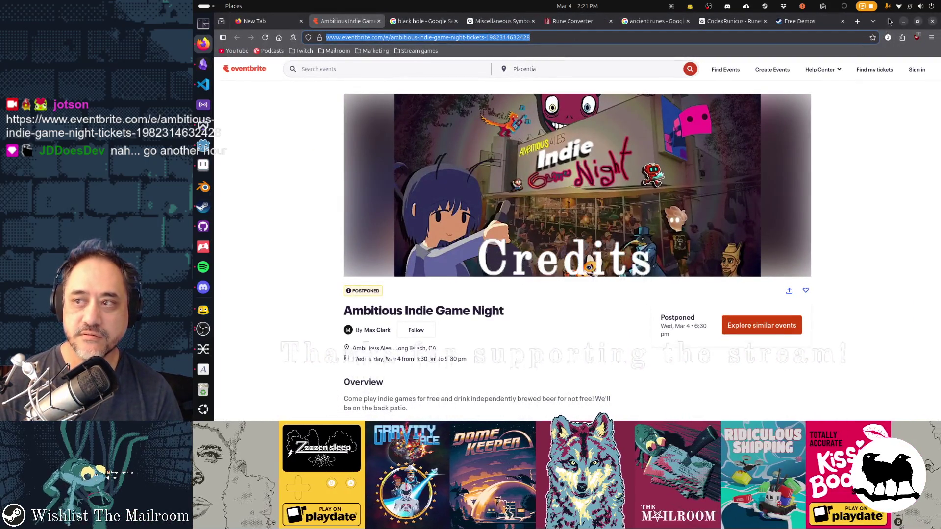
pyautogui.click(903, 21)
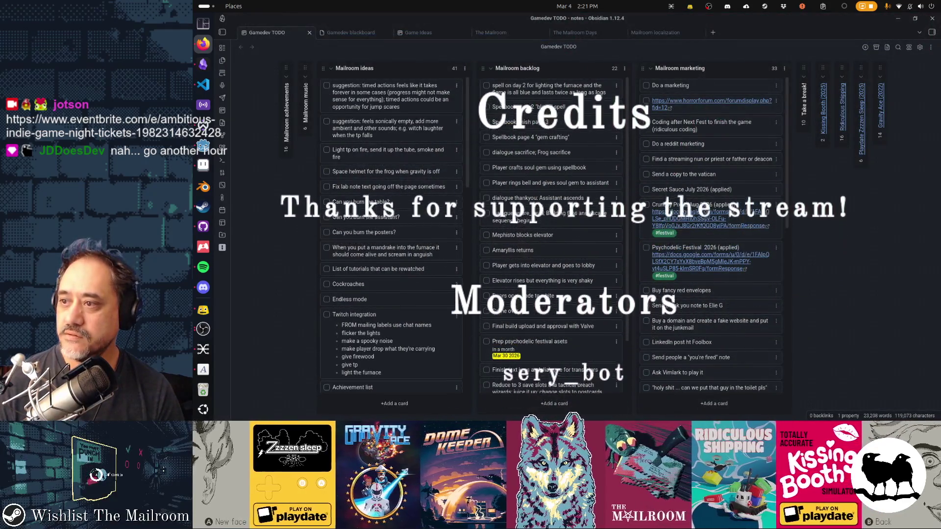